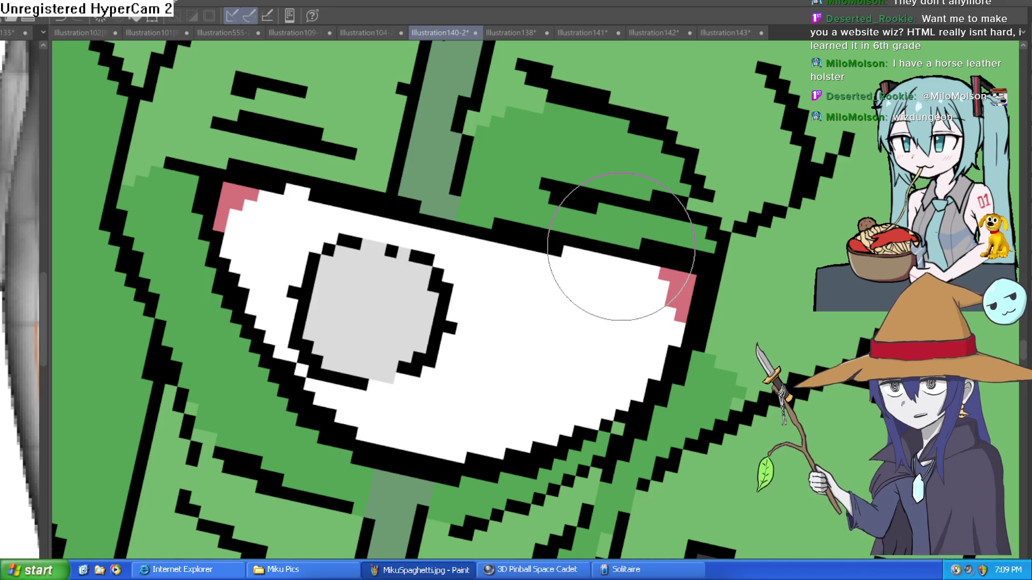
Step: Paint darker green shading strokes near the orc's eye and fill them with medium green
{"action": "left_click_drag", "start_coordinate": [621, 246], "coordinate": [632, 259]}
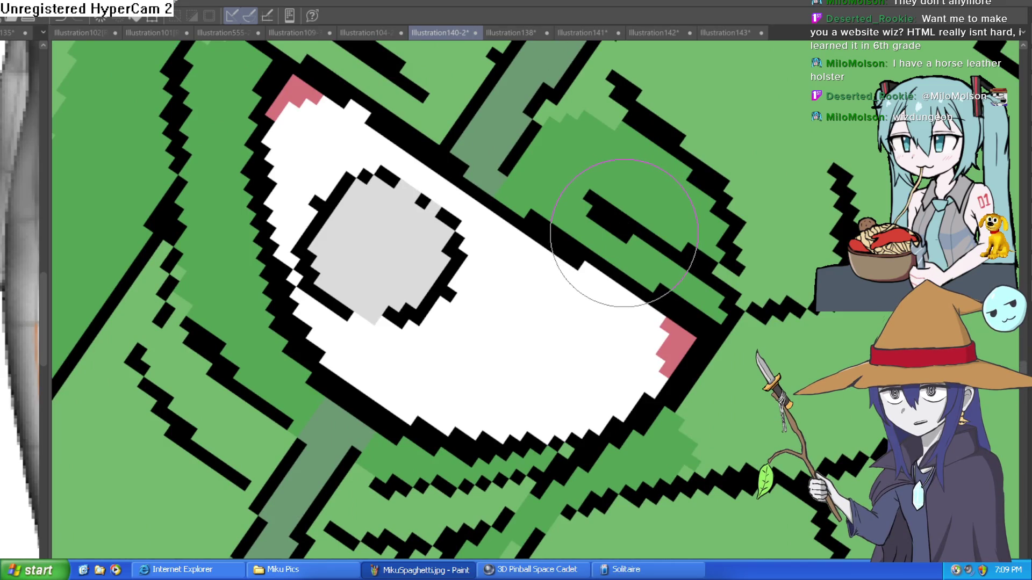
{"action": "mouse_move", "coordinate": [623, 234]}
{"action": "left_mouse_down"}
{"action": "mouse_move", "coordinate": [615, 212]}
{"action": "mouse_move", "coordinate": [551, 207]}
{"action": "mouse_move", "coordinate": [562, 207]}
{"action": "mouse_move", "coordinate": [543, 233]}
{"action": "mouse_move", "coordinate": [628, 321]}
{"action": "mouse_move", "coordinate": [603, 203]}
{"action": "mouse_move", "coordinate": [553, 211]}
{"action": "mouse_move", "coordinate": [575, 247]}
{"action": "mouse_move", "coordinate": [565, 217]}
{"action": "left_mouse_up"}
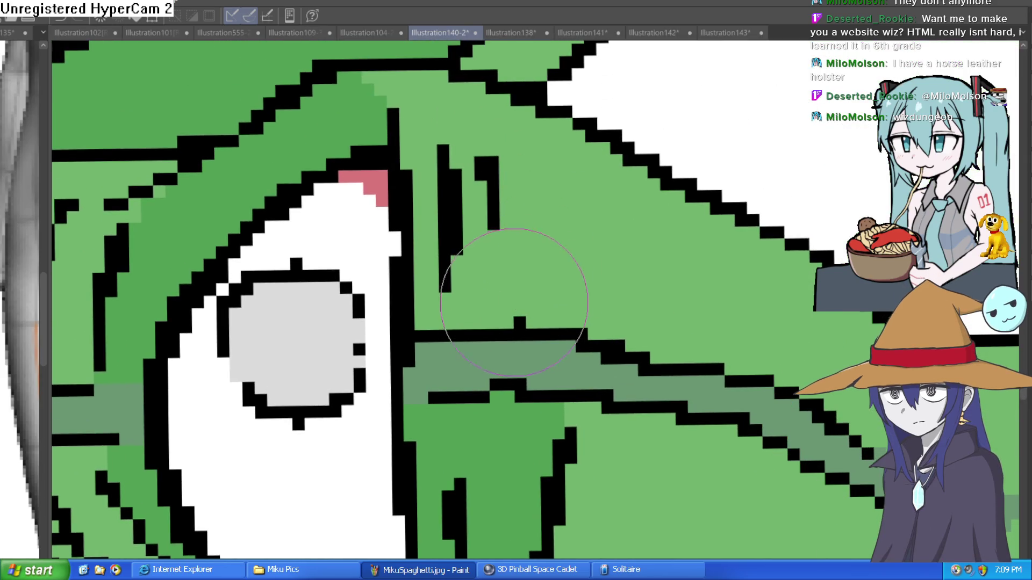
{"action": "left_click_drag", "start_coordinate": [519, 311], "coordinate": [502, 215]}
{"action": "left_click_drag", "start_coordinate": [473, 151], "coordinate": [430, 78]}
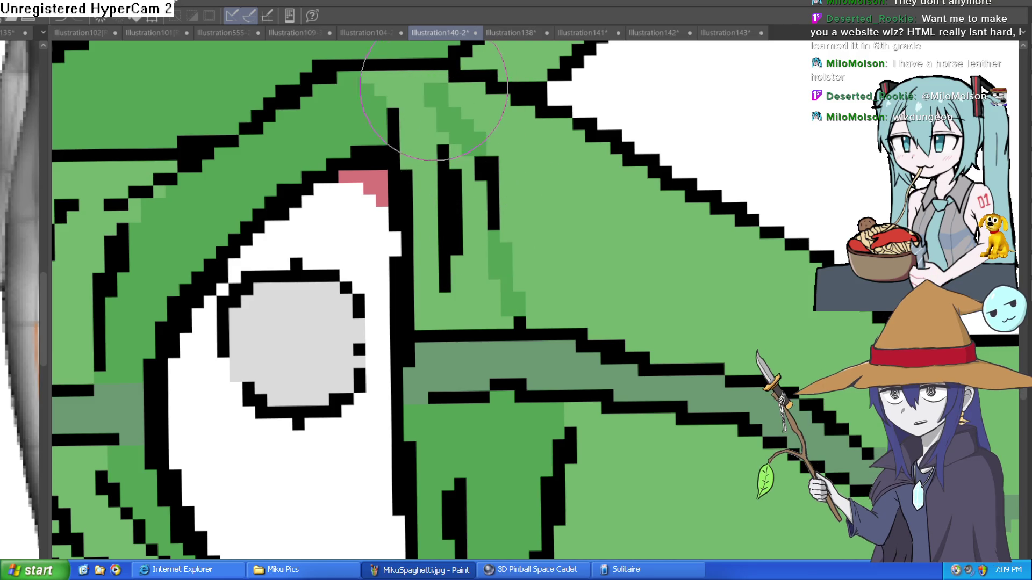
{"action": "left_click", "coordinate": [459, 103]}
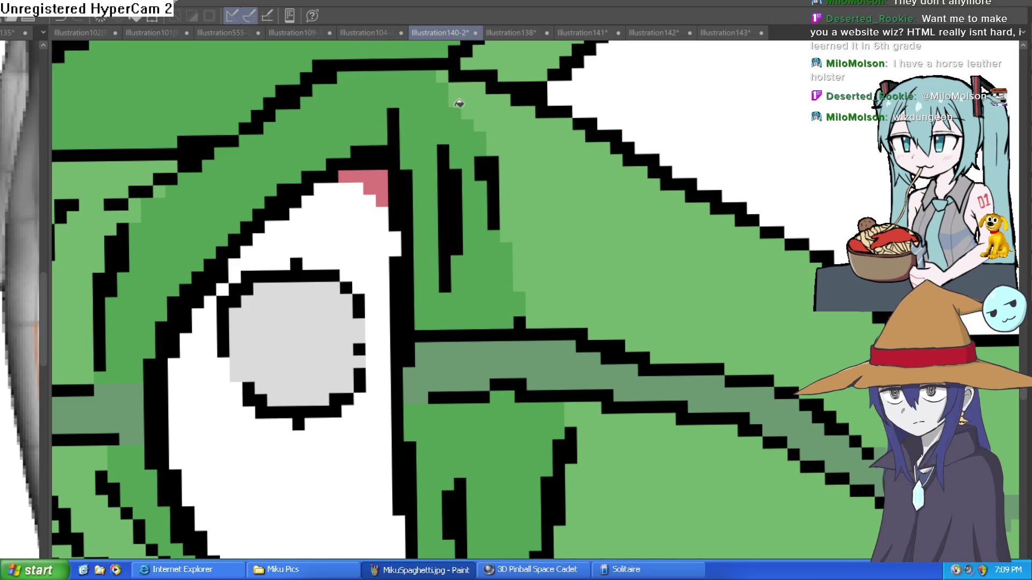
{"action": "scroll", "coordinate": [610, 166], "scroll_direction": "down", "scroll_amount": 5}
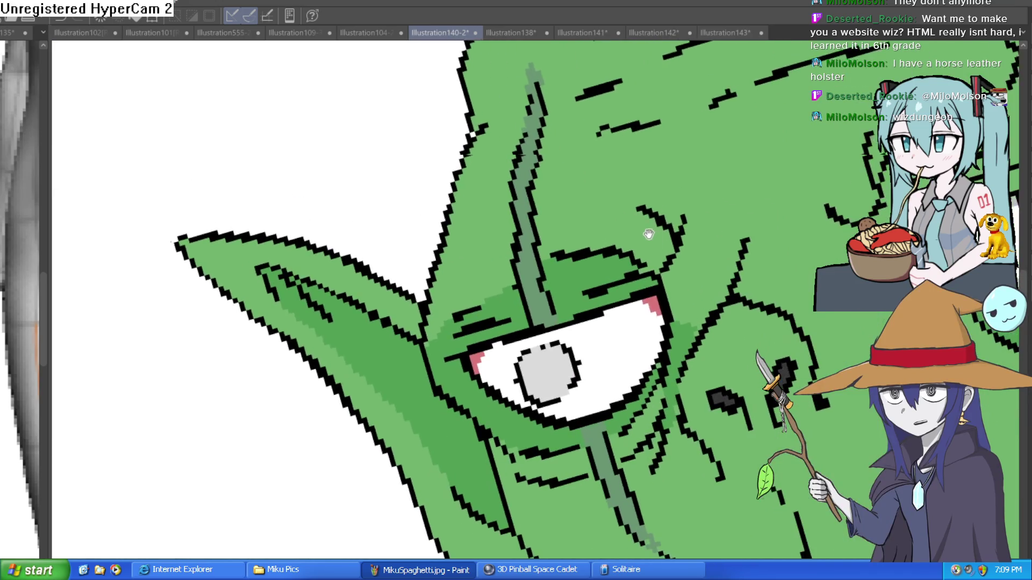
{"action": "scroll", "coordinate": [697, 247], "scroll_direction": "up", "scroll_amount": 2}
{"action": "mouse_move", "coordinate": [696, 248]}
{"action": "left_mouse_down"}
{"action": "mouse_move", "coordinate": [675, 183]}
{"action": "mouse_move", "coordinate": [631, 171]}
{"action": "left_mouse_up"}
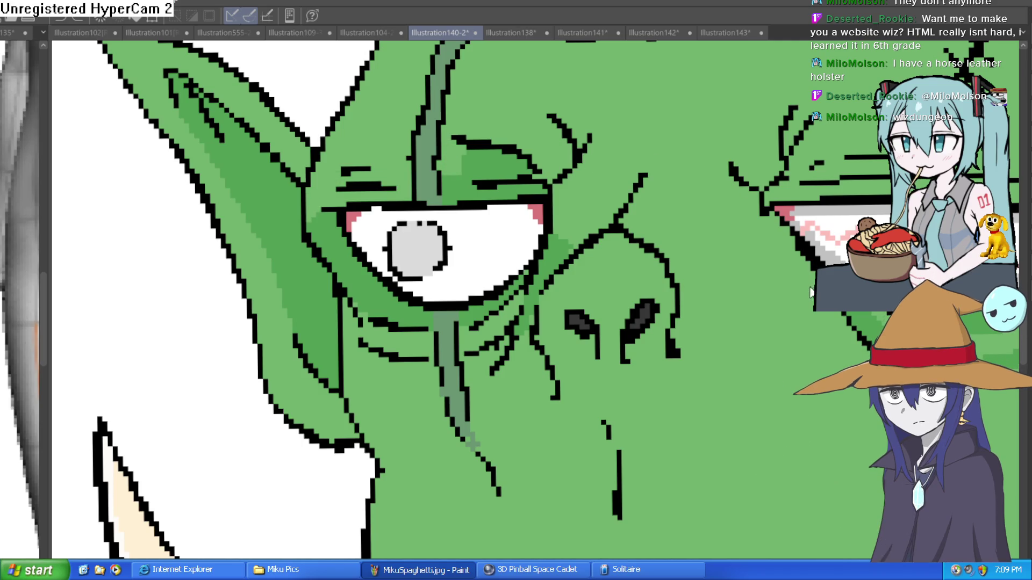
Step: Undo and erase stray shading beside the eye, then redraw black lines at its outer corner
{"action": "key", "text": "ctrl+z"}
{"action": "key", "text": "ctrl+z"}
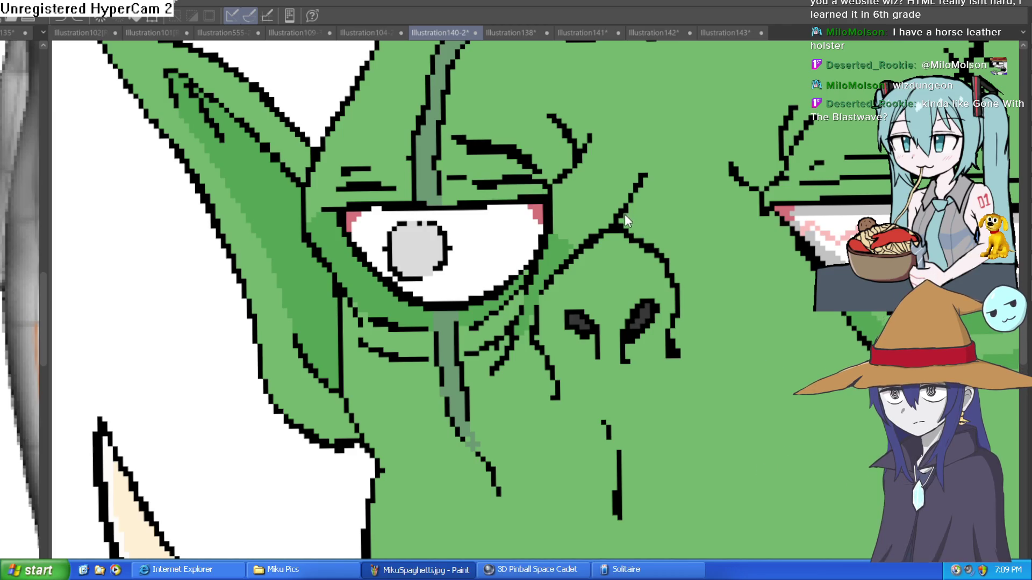
{"action": "key", "text": "e"}
{"action": "mouse_move", "coordinate": [564, 245]}
{"action": "left_mouse_down"}
{"action": "mouse_move", "coordinate": [571, 237]}
{"action": "mouse_move", "coordinate": [532, 253]}
{"action": "mouse_move", "coordinate": [529, 231]}
{"action": "mouse_move", "coordinate": [552, 276]}
{"action": "mouse_move", "coordinate": [529, 242]}
{"action": "mouse_move", "coordinate": [538, 215]}
{"action": "left_mouse_up"}
{"action": "key", "text": "minus"}
{"action": "key", "text": "minus"}
{"action": "key", "text": "minus"}
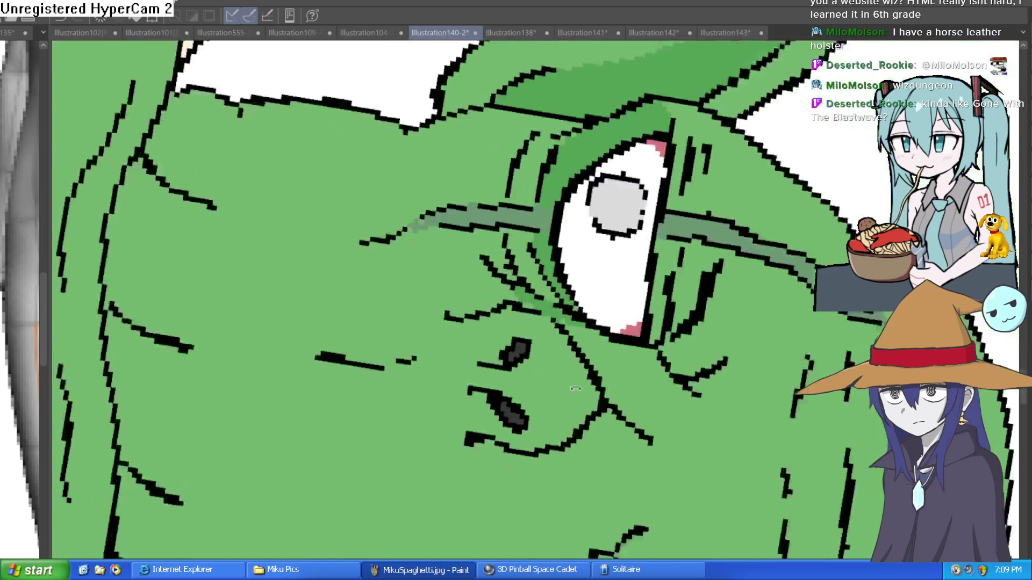
{"action": "mouse_move", "coordinate": [570, 258]}
{"action": "left_mouse_down"}
{"action": "mouse_move", "coordinate": [543, 344]}
{"action": "mouse_move", "coordinate": [573, 290]}
{"action": "mouse_move", "coordinate": [530, 266]}
{"action": "left_mouse_up"}
{"action": "left_click_drag", "start_coordinate": [570, 306], "coordinate": [559, 333]}
{"action": "left_click", "coordinate": [580, 230]}
Step: Brush darker green strokes along the lines next to the eye's outer corner
{"action": "mouse_move", "coordinate": [597, 250]}
{"action": "left_mouse_down"}
{"action": "mouse_move", "coordinate": [570, 384]}
{"action": "mouse_move", "coordinate": [538, 226]}
{"action": "mouse_move", "coordinate": [575, 185]}
{"action": "mouse_move", "coordinate": [537, 215]}
{"action": "mouse_move", "coordinate": [554, 344]}
{"action": "mouse_move", "coordinate": [543, 268]}
{"action": "mouse_move", "coordinate": [556, 183]}
{"action": "mouse_move", "coordinate": [538, 199]}
{"action": "mouse_move", "coordinate": [562, 178]}
{"action": "mouse_move", "coordinate": [554, 166]}
{"action": "mouse_move", "coordinate": [601, 138]}
{"action": "mouse_move", "coordinate": [554, 134]}
{"action": "mouse_move", "coordinate": [514, 158]}
{"action": "mouse_move", "coordinate": [562, 159]}
{"action": "left_mouse_up"}
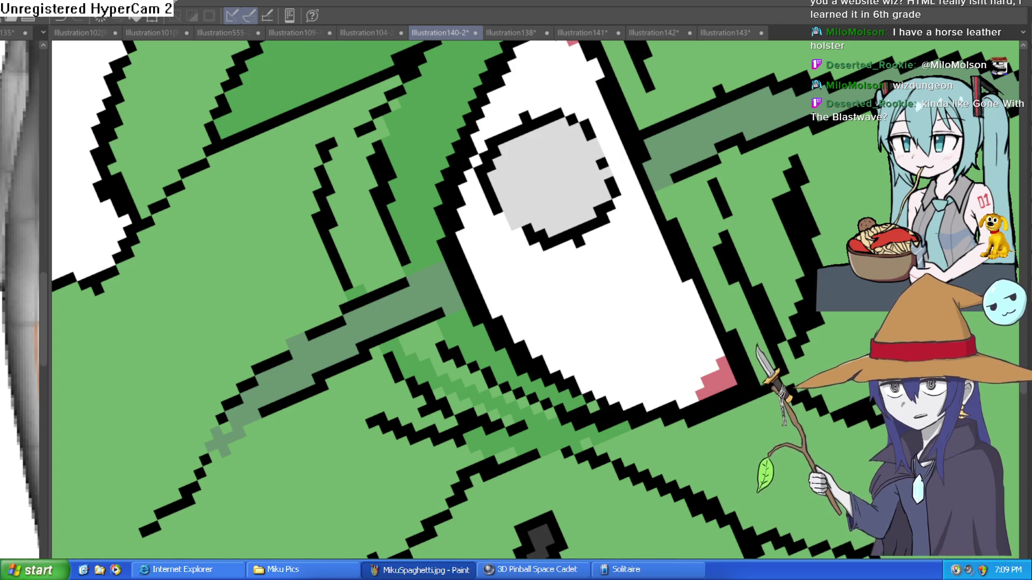
Step: Paint darker green between two face lines and lighter green down from the nose tip
{"action": "mouse_move", "coordinate": [356, 269]}
{"action": "left_mouse_down"}
{"action": "mouse_move", "coordinate": [341, 202]}
{"action": "mouse_move", "coordinate": [344, 149]}
{"action": "mouse_move", "coordinate": [379, 87]}
{"action": "mouse_move", "coordinate": [401, 149]}
{"action": "left_mouse_up"}
{"action": "scroll", "coordinate": [479, 189], "scroll_direction": "down", "scroll_amount": 3}
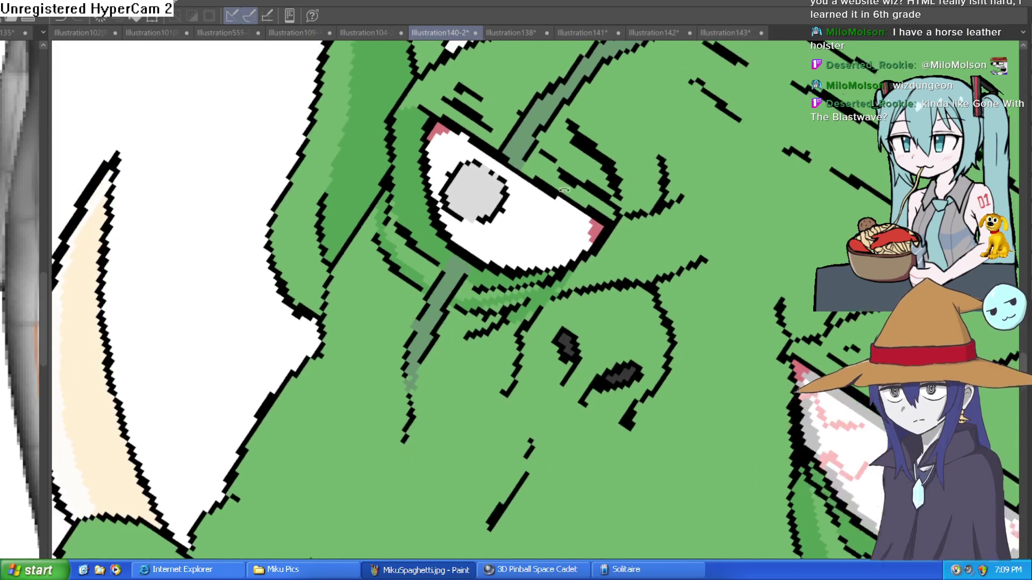
{"action": "left_click_drag", "start_coordinate": [537, 177], "coordinate": [569, 160]}
{"action": "scroll", "coordinate": [633, 170], "scroll_direction": "up", "scroll_amount": 3}
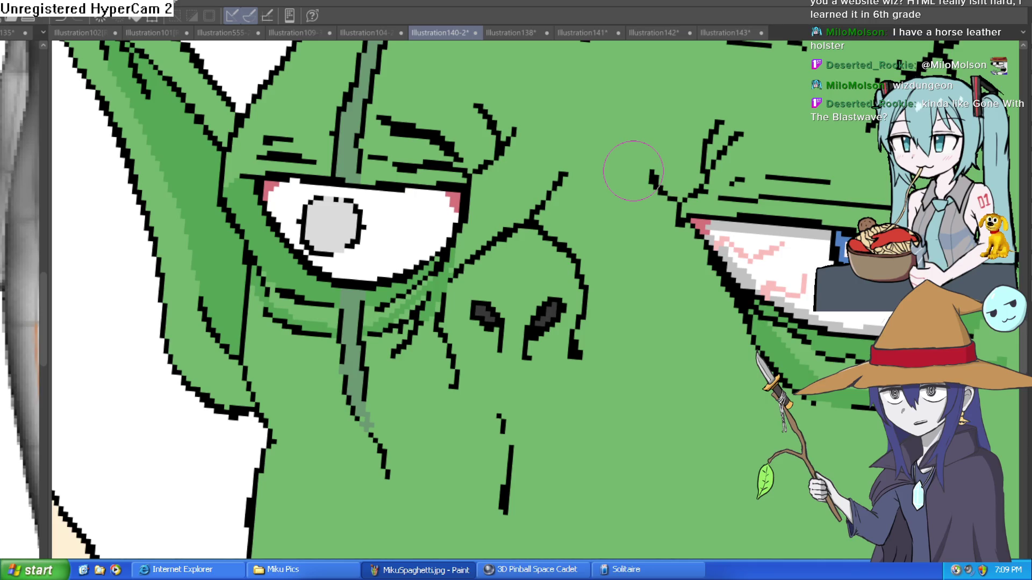
{"action": "scroll", "coordinate": [529, 377], "scroll_direction": "down", "scroll_amount": 3}
{"action": "scroll", "coordinate": [500, 274], "scroll_direction": "up", "scroll_amount": 3}
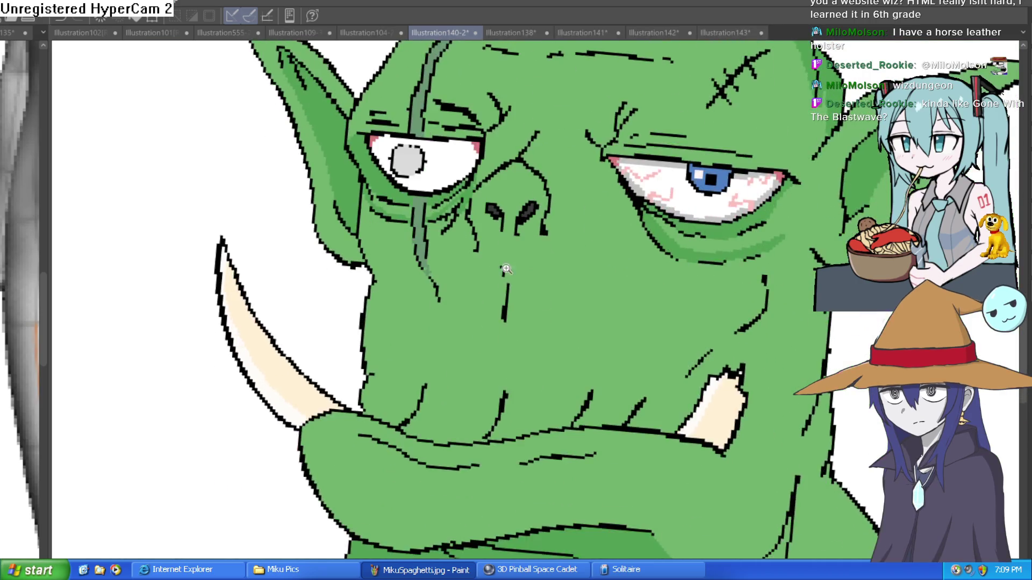
{"action": "mouse_move", "coordinate": [495, 272]}
{"action": "left_mouse_down"}
{"action": "mouse_move", "coordinate": [480, 308]}
{"action": "mouse_move", "coordinate": [499, 370]}
{"action": "mouse_move", "coordinate": [501, 288]}
{"action": "mouse_move", "coordinate": [495, 334]}
{"action": "left_mouse_up"}
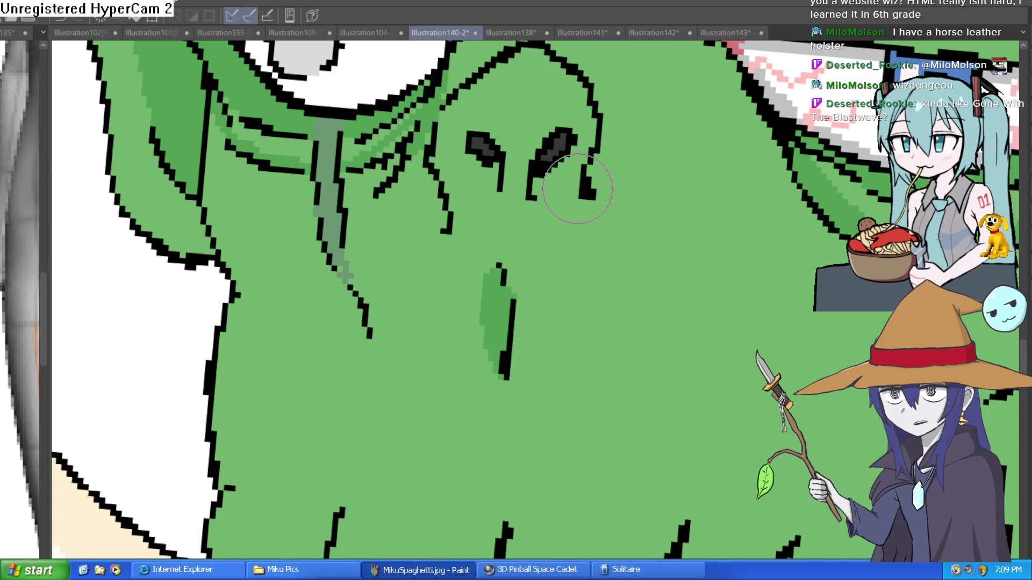
Step: Shade the wrinkle line beside the eye and the left cheek line in green
{"action": "scroll", "coordinate": [699, 323], "scroll_direction": "up", "scroll_amount": 3}
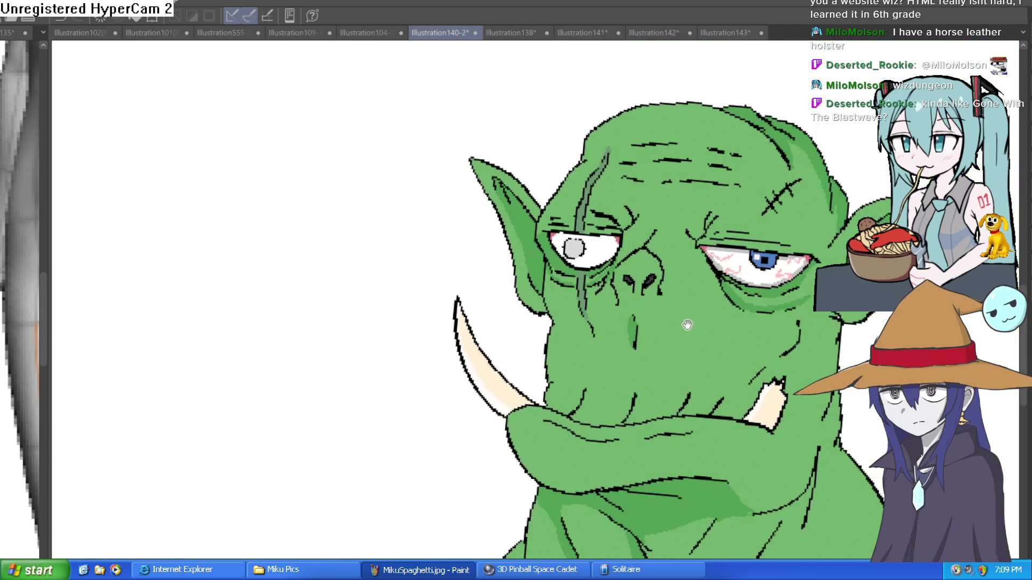
{"action": "scroll", "coordinate": [544, 183], "scroll_direction": "down", "scroll_amount": 5}
{"action": "left_click_drag", "start_coordinate": [544, 182], "coordinate": [565, 290]}
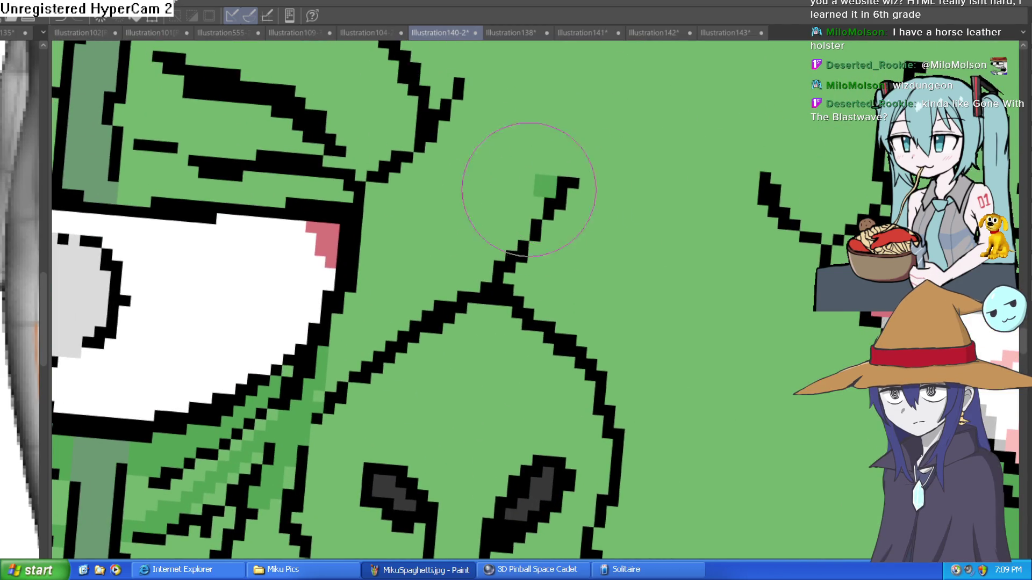
{"action": "mouse_move", "coordinate": [553, 182]}
{"action": "left_mouse_down"}
{"action": "mouse_move", "coordinate": [359, 258]}
{"action": "mouse_move", "coordinate": [373, 189]}
{"action": "left_mouse_up"}
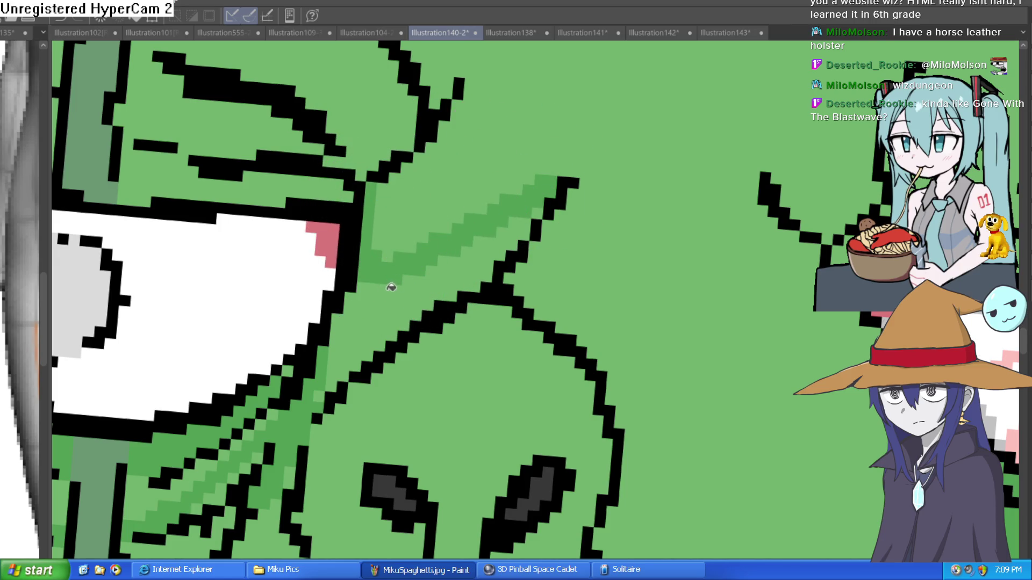
{"action": "scroll", "coordinate": [613, 226], "scroll_direction": "down", "scroll_amount": 5}
{"action": "scroll", "coordinate": [629, 219], "scroll_direction": "up", "scroll_amount": 5}
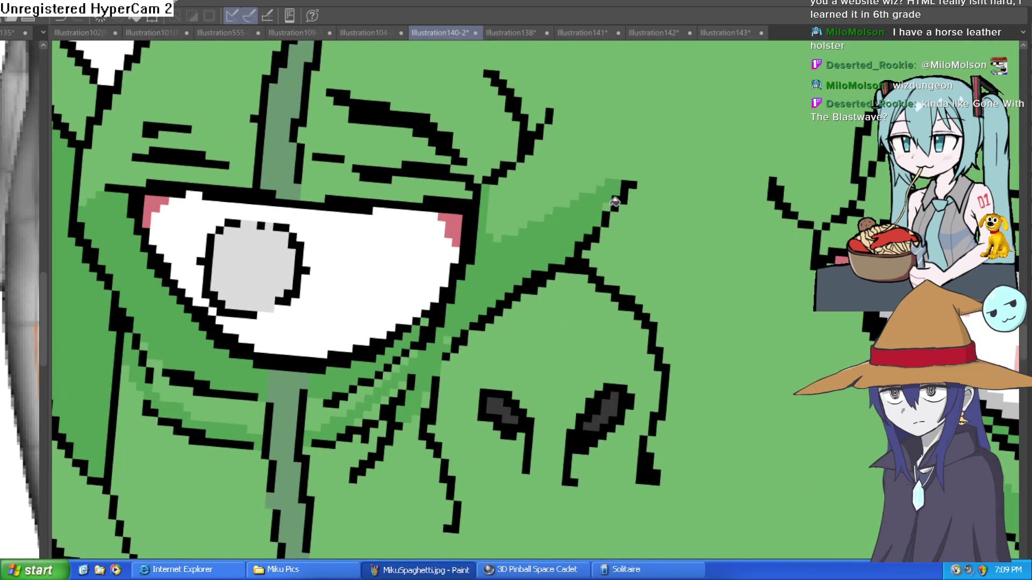
{"action": "scroll", "coordinate": [721, 232], "scroll_direction": "down", "scroll_amount": 5}
{"action": "scroll", "coordinate": [661, 220], "scroll_direction": "up", "scroll_amount": 3}
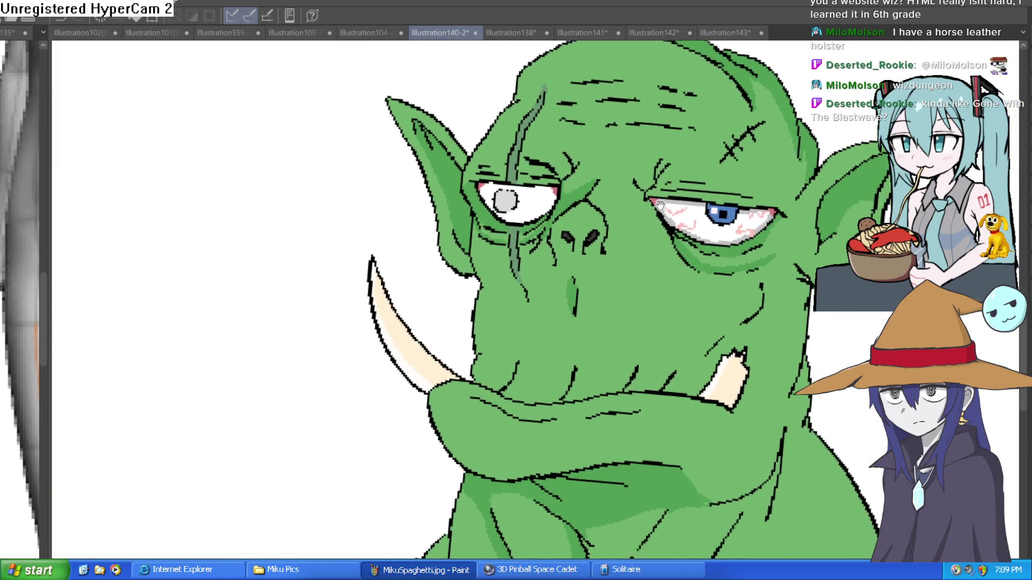
{"action": "left_click_drag", "start_coordinate": [585, 235], "coordinate": [572, 240]}
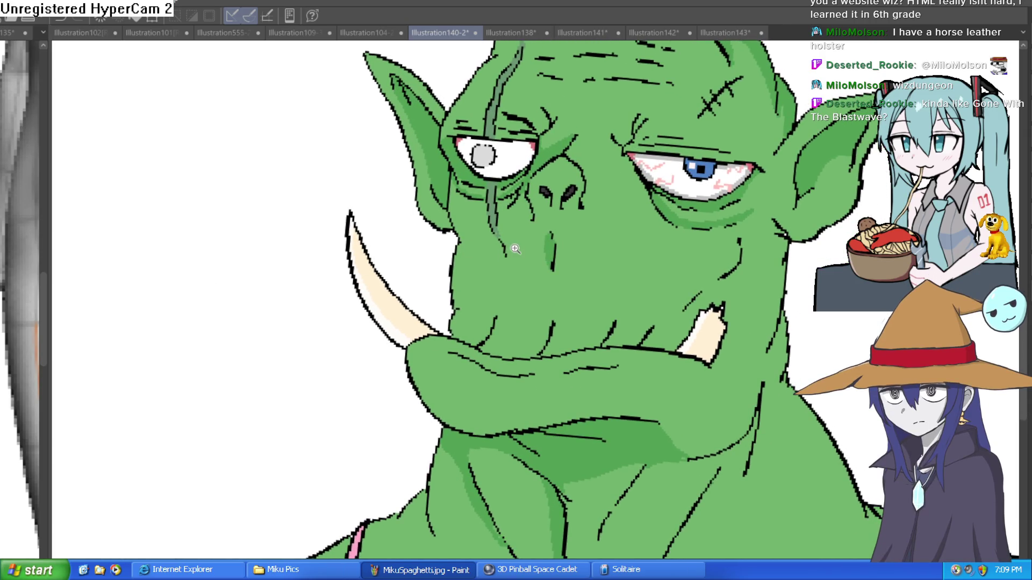
{"action": "scroll", "coordinate": [515, 249], "scroll_direction": "up", "scroll_amount": 5}
{"action": "left_click_drag", "start_coordinate": [538, 307], "coordinate": [467, 387]}
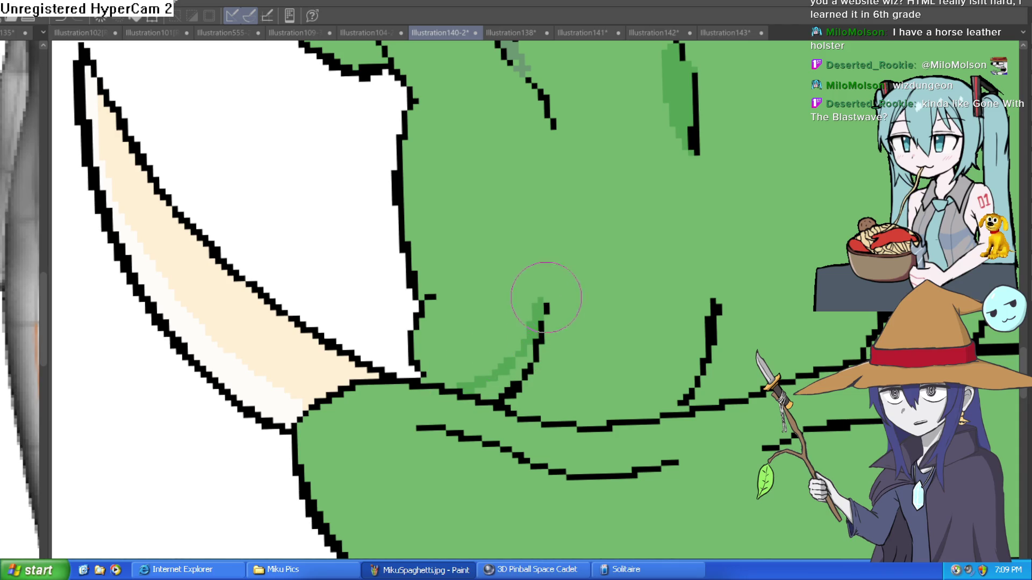
Step: Shade the right and left cheek lines darker green, undoing a stroke that covered a line
{"action": "left_click_drag", "start_coordinate": [705, 297], "coordinate": [627, 412]}
{"action": "mouse_move", "coordinate": [679, 388]}
{"action": "left_mouse_down"}
{"action": "mouse_move", "coordinate": [709, 315]}
{"action": "mouse_move", "coordinate": [680, 300]}
{"action": "left_mouse_up"}
{"action": "key", "text": "ctrl+z"}
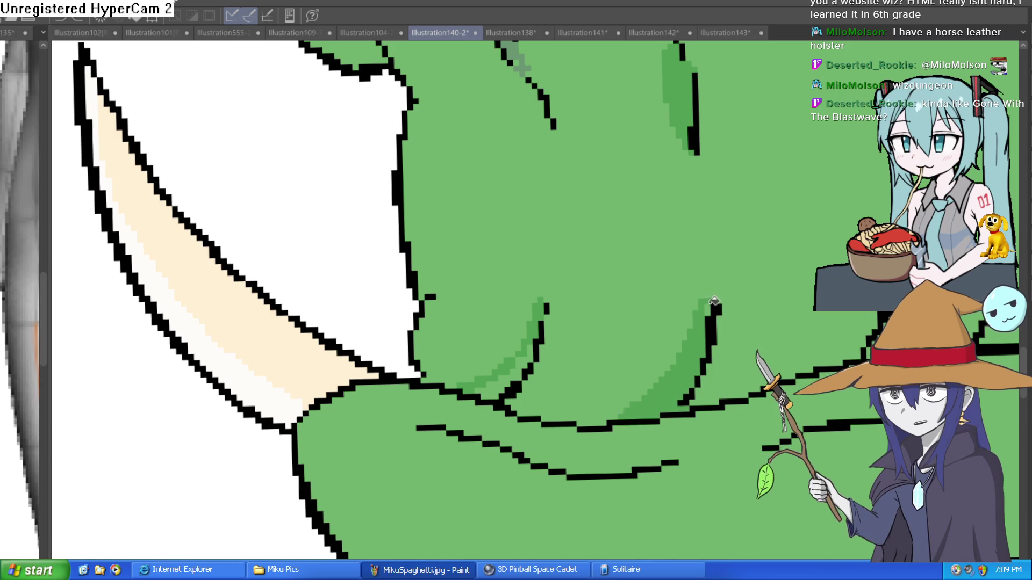
{"action": "left_click_drag", "start_coordinate": [481, 392], "coordinate": [515, 358]}
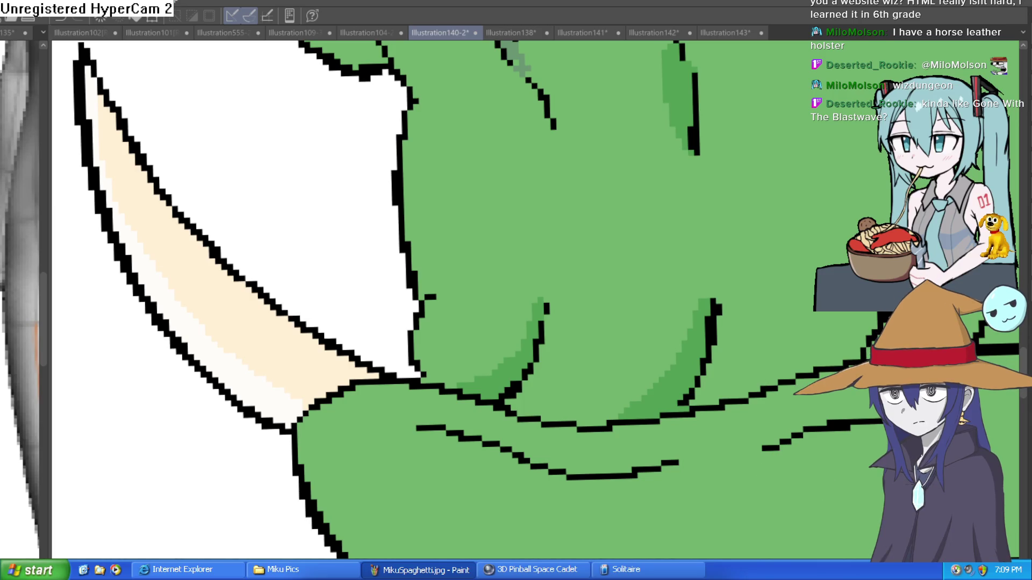
Step: Shade and fill the fold beside the mouth darker green, undoing an accidental large fill
{"action": "left_click_drag", "start_coordinate": [828, 322], "coordinate": [574, 239]}
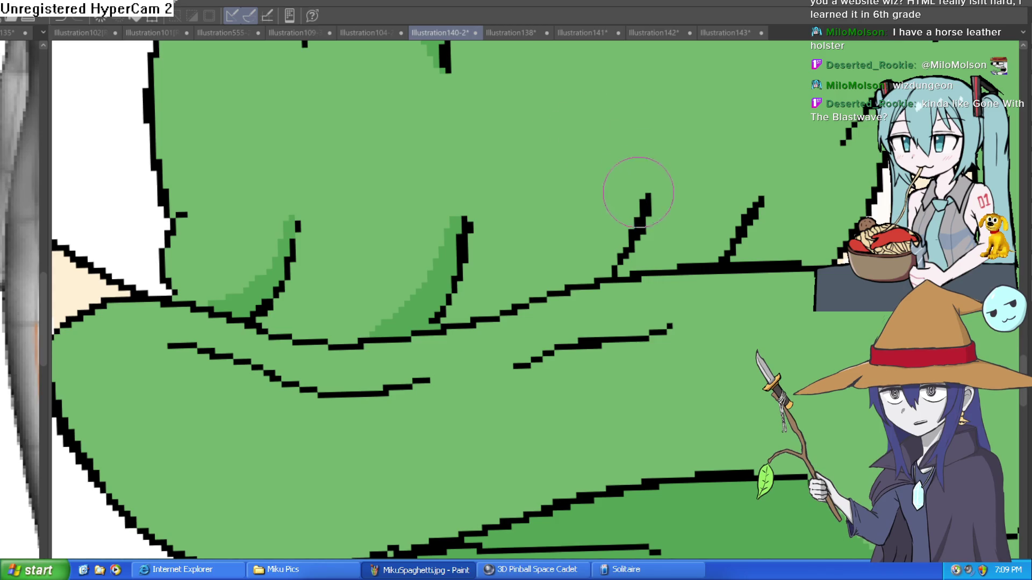
{"action": "left_click_drag", "start_coordinate": [639, 199], "coordinate": [560, 281]}
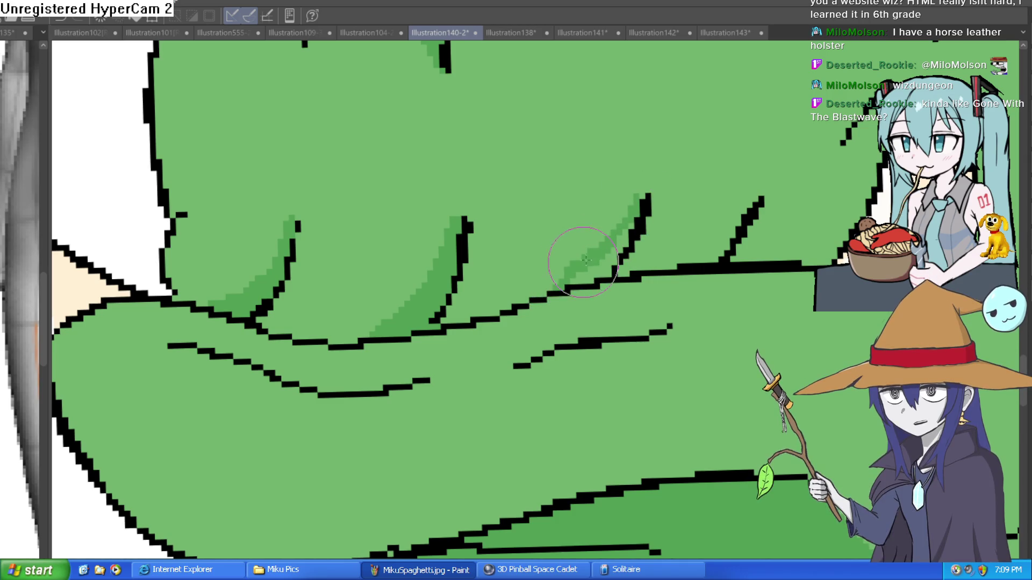
{"action": "left_click", "coordinate": [617, 252]}
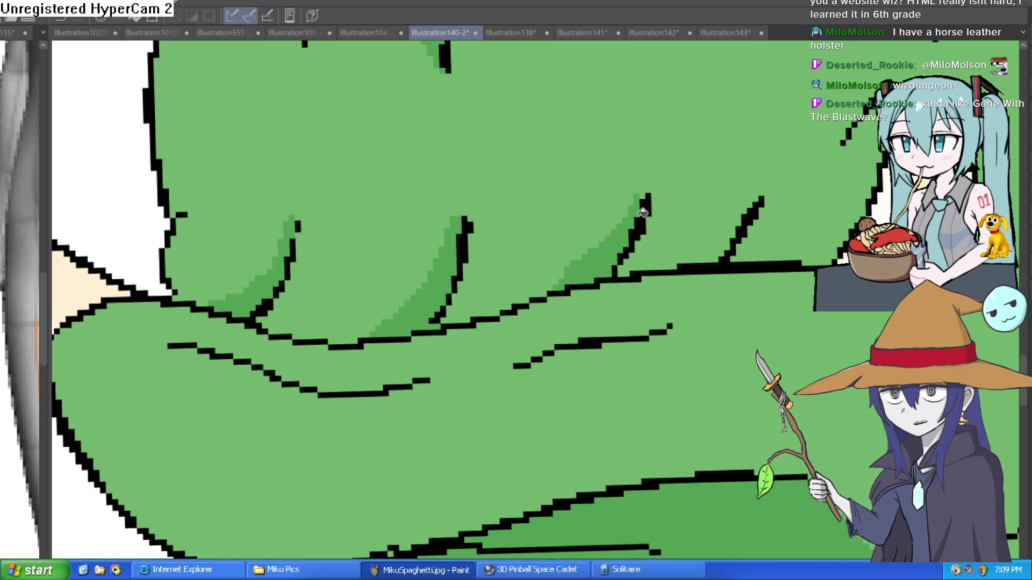
{"action": "left_click", "coordinate": [682, 213]}
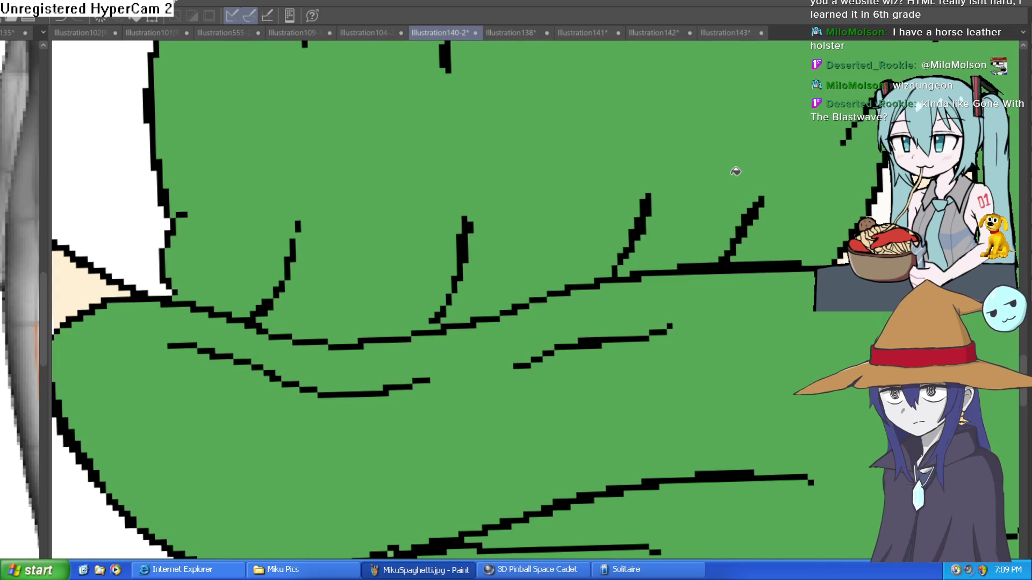
{"action": "key", "text": "ctrl+z"}
{"action": "key", "text": "ctrl+z"}
{"action": "scroll", "coordinate": [674, 219], "scroll_direction": "down", "scroll_amount": 2}
{"action": "mouse_move", "coordinate": [673, 219]}
{"action": "left_mouse_down"}
{"action": "mouse_move", "coordinate": [504, 273]}
{"action": "mouse_move", "coordinate": [525, 238]}
{"action": "mouse_move", "coordinate": [461, 307]}
{"action": "mouse_move", "coordinate": [462, 328]}
{"action": "left_mouse_up"}
Step: Shade along the curved jaw line above the tusk in darker green
{"action": "left_click", "coordinate": [551, 251]}
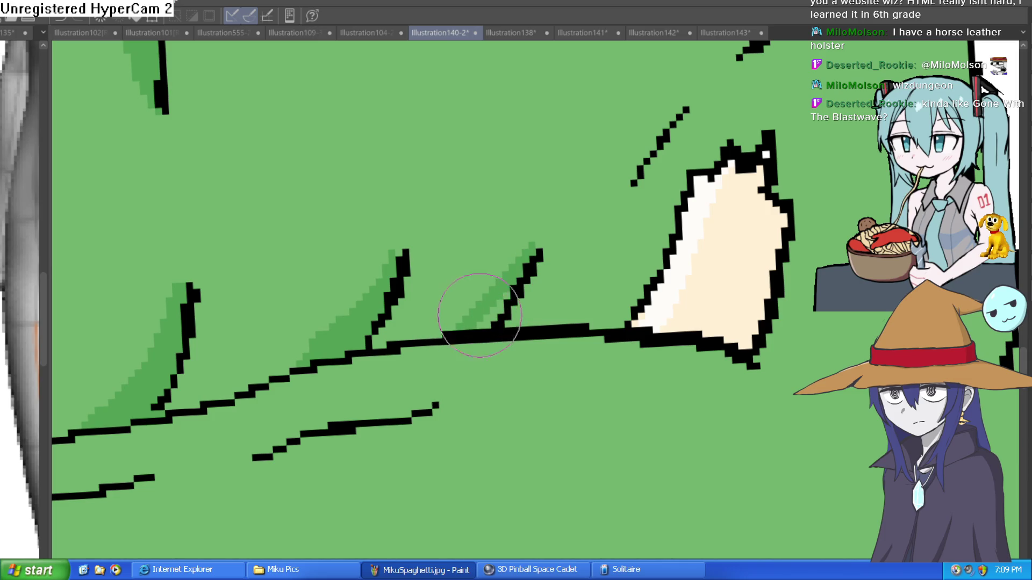
{"action": "key", "text": "g"}
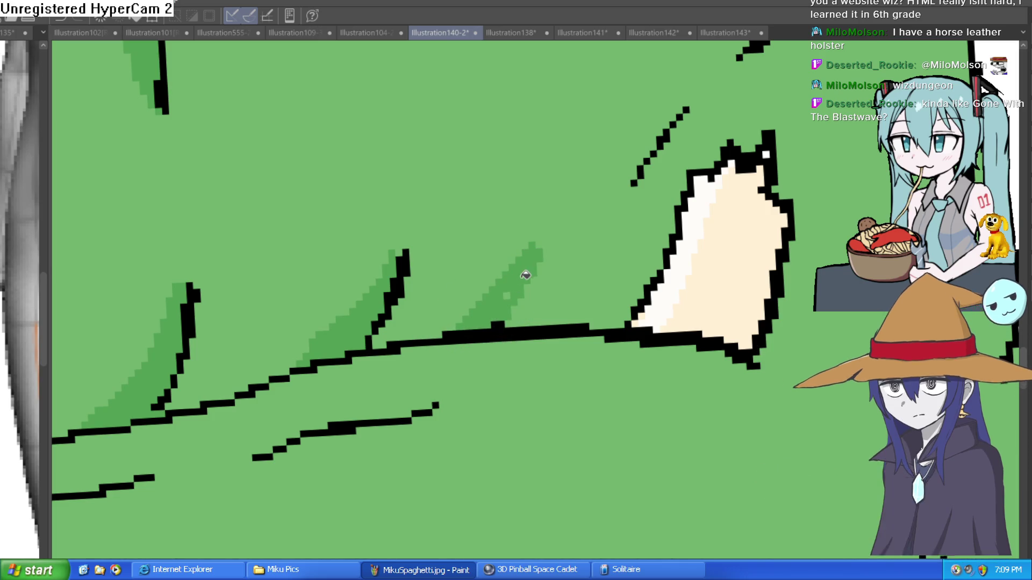
{"action": "left_click_drag", "start_coordinate": [565, 257], "coordinate": [580, 311]}
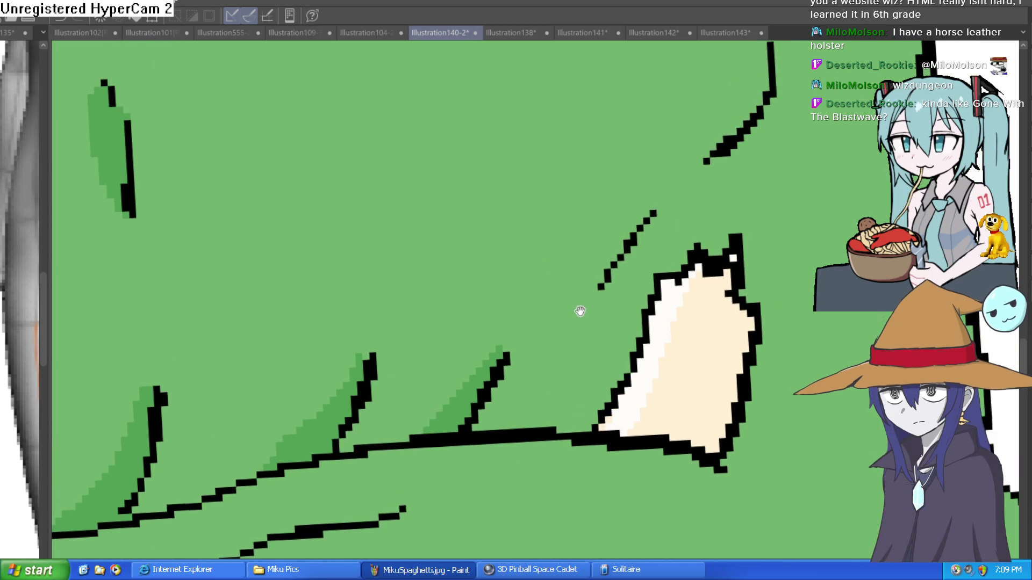
{"action": "scroll", "coordinate": [667, 228], "scroll_direction": "down", "scroll_amount": 5}
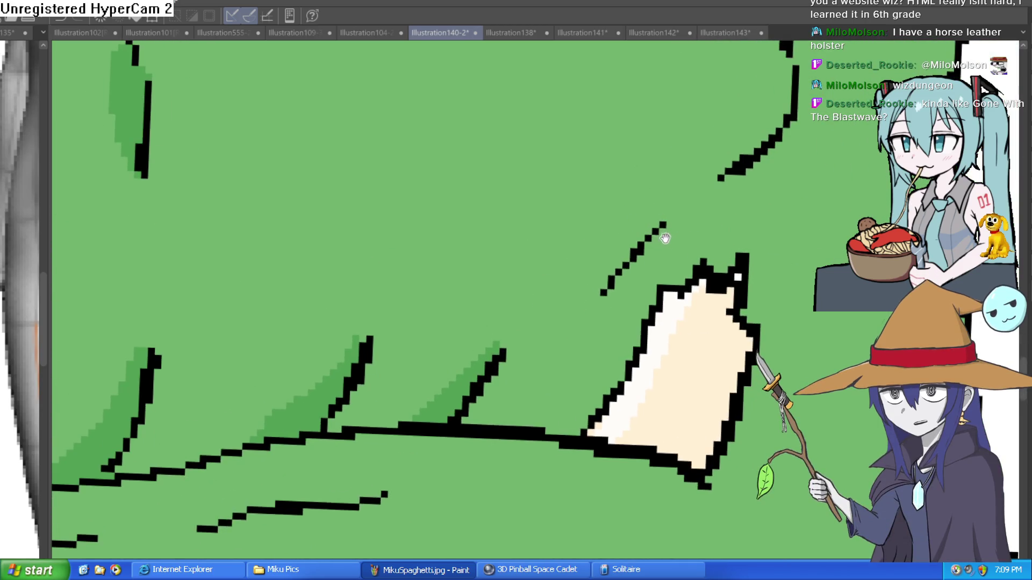
{"action": "mouse_move", "coordinate": [657, 237]}
{"action": "left_mouse_down"}
{"action": "mouse_move", "coordinate": [625, 250]}
{"action": "mouse_move", "coordinate": [548, 244]}
{"action": "left_mouse_up"}
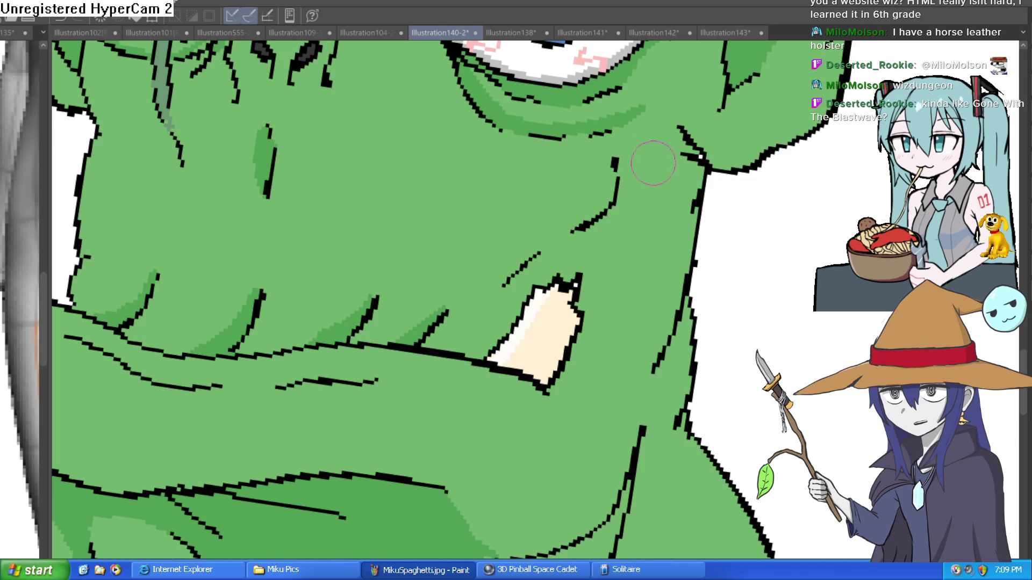
{"action": "scroll", "coordinate": [653, 163], "scroll_direction": "up", "scroll_amount": 3}
{"action": "mouse_move", "coordinate": [623, 145]}
{"action": "left_mouse_down"}
{"action": "mouse_move", "coordinate": [640, 231]}
{"action": "mouse_move", "coordinate": [553, 312]}
{"action": "mouse_move", "coordinate": [451, 338]}
{"action": "mouse_move", "coordinate": [518, 304]}
{"action": "left_mouse_up"}
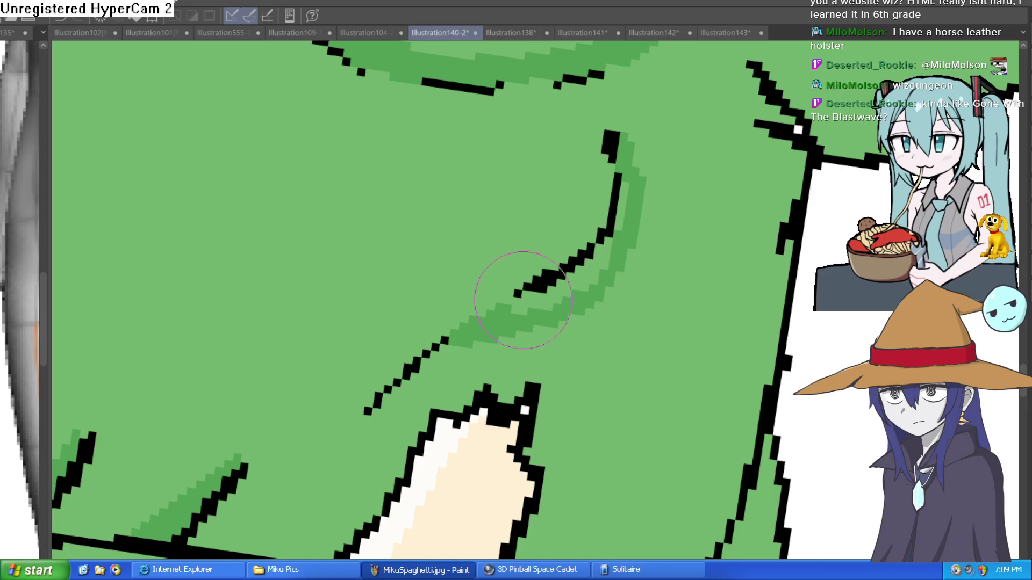
Step: Fill the small gaps beside the shading and brush a darker green band near the tusk
{"action": "key", "text": "g"}
{"action": "left_click", "coordinate": [537, 300]}
{"action": "left_click", "coordinate": [618, 219]}
{"action": "scroll", "coordinate": [672, 226], "scroll_direction": "down", "scroll_amount": 10}
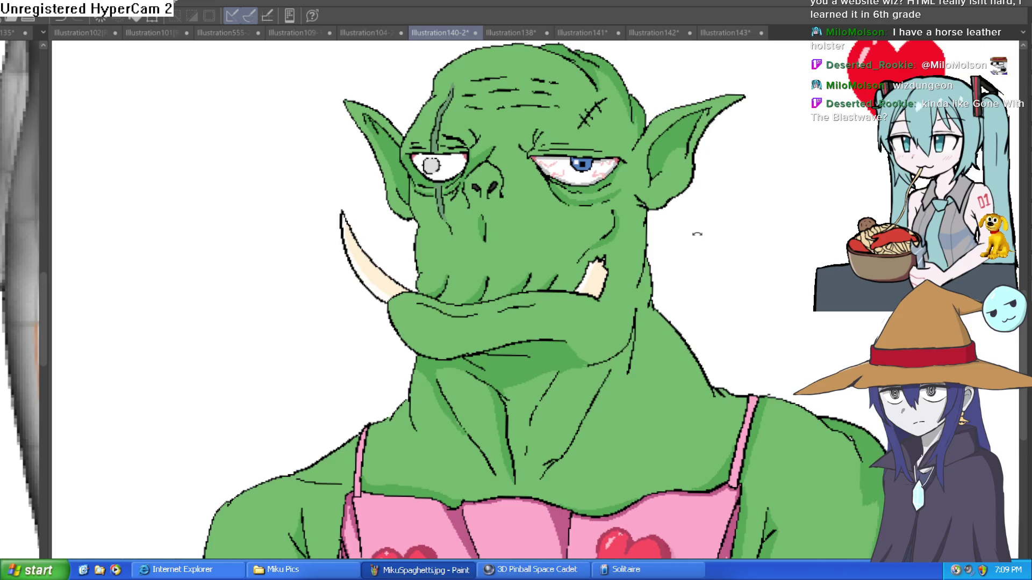
{"action": "left_click_drag", "start_coordinate": [697, 234], "coordinate": [704, 253]}
{"action": "scroll", "coordinate": [620, 234], "scroll_direction": "up", "scroll_amount": 8}
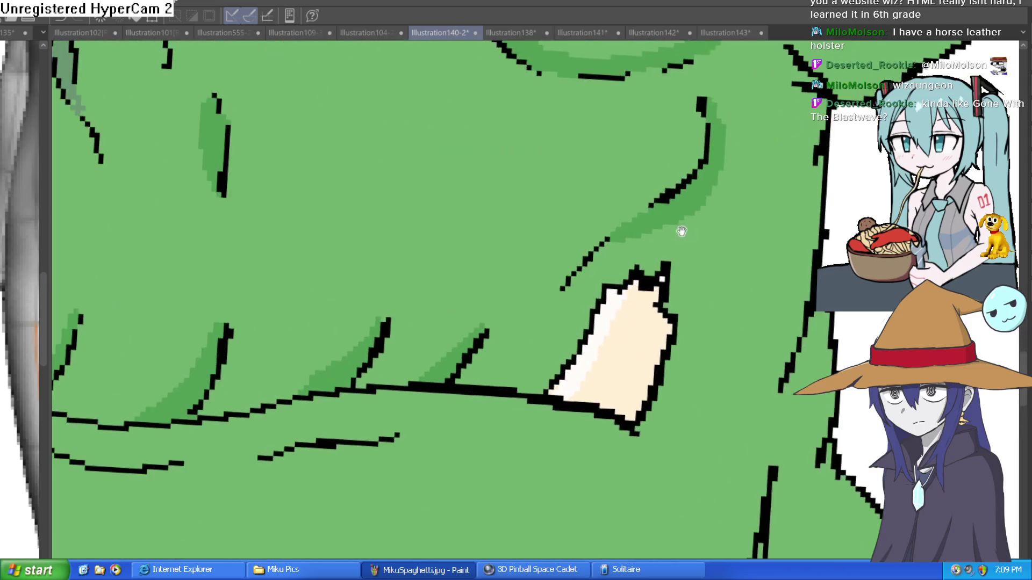
{"action": "mouse_move", "coordinate": [599, 214]}
{"action": "left_mouse_down"}
{"action": "mouse_move", "coordinate": [484, 259]}
{"action": "mouse_move", "coordinate": [654, 153]}
{"action": "left_mouse_up"}
{"action": "scroll", "coordinate": [654, 154], "scroll_direction": "down", "scroll_amount": 8}
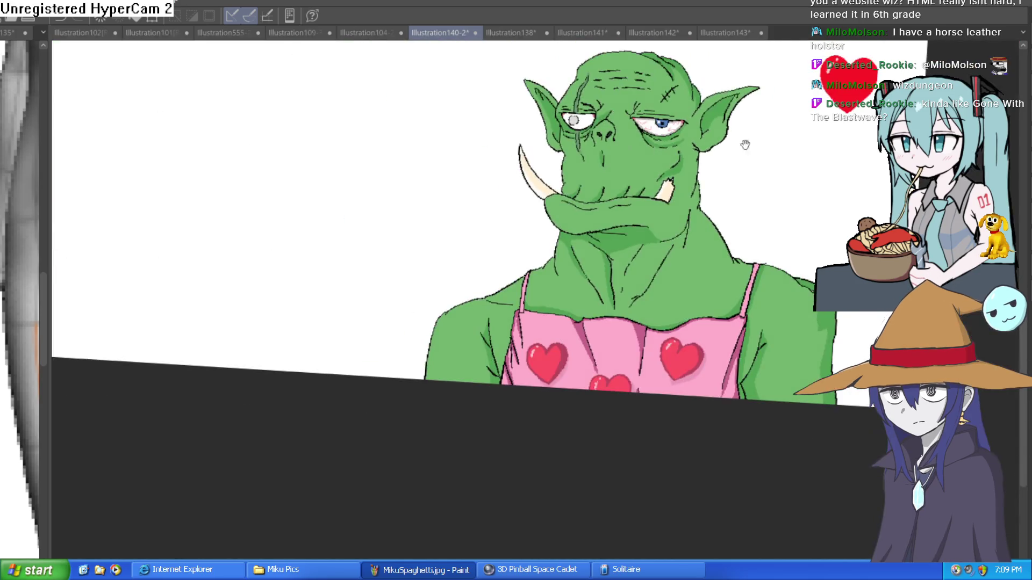
Step: Paint a dark green stroke along the jaw and fill its outline with dark green
{"action": "scroll", "coordinate": [675, 224], "scroll_direction": "down", "scroll_amount": 1}
{"action": "scroll", "coordinate": [649, 254], "scroll_direction": "up", "scroll_amount": 4}
{"action": "left_click_drag", "start_coordinate": [649, 254], "coordinate": [604, 235]}
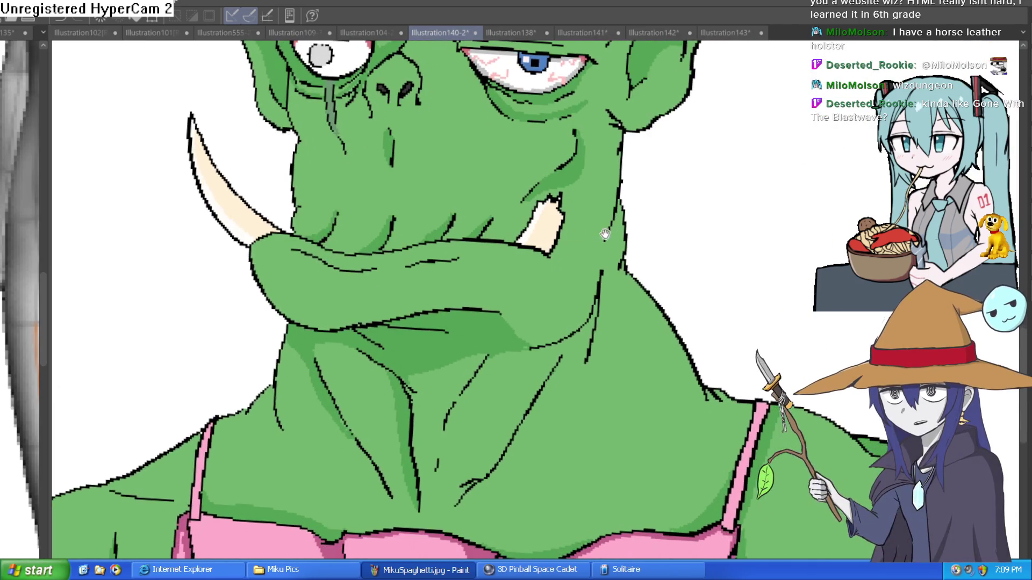
{"action": "scroll", "coordinate": [687, 221], "scroll_direction": "up", "scroll_amount": 3}
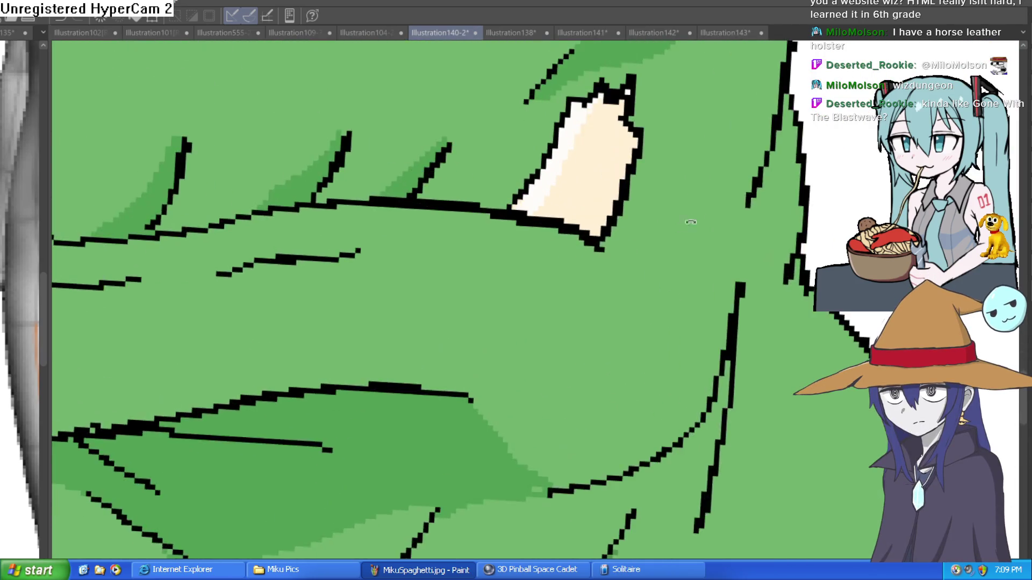
{"action": "mouse_move", "coordinate": [734, 200]}
{"action": "left_mouse_down"}
{"action": "mouse_move", "coordinate": [693, 319]}
{"action": "mouse_move", "coordinate": [550, 410]}
{"action": "left_mouse_up"}
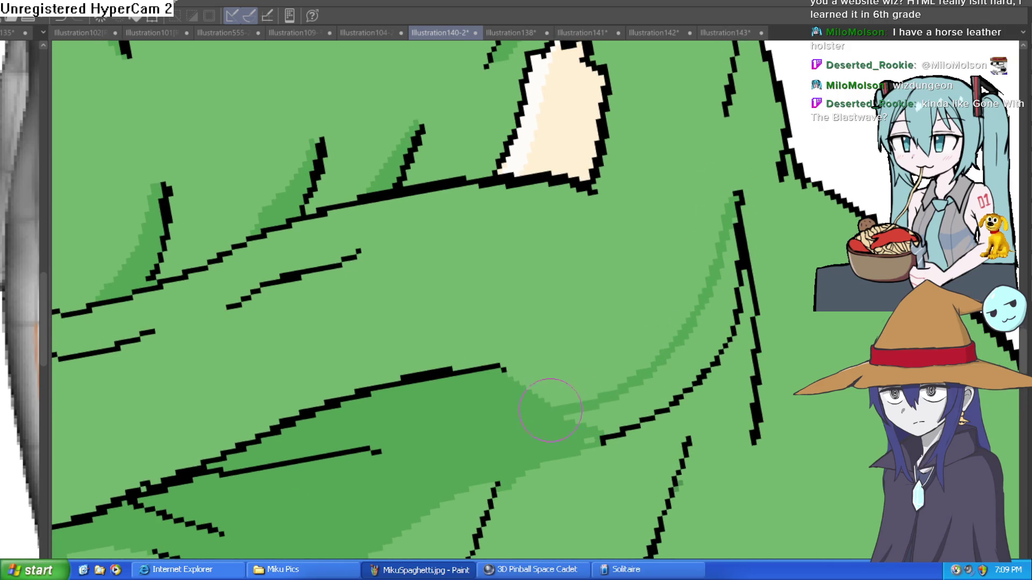
{"action": "key", "text": "g"}
{"action": "left_click", "coordinate": [656, 386]}
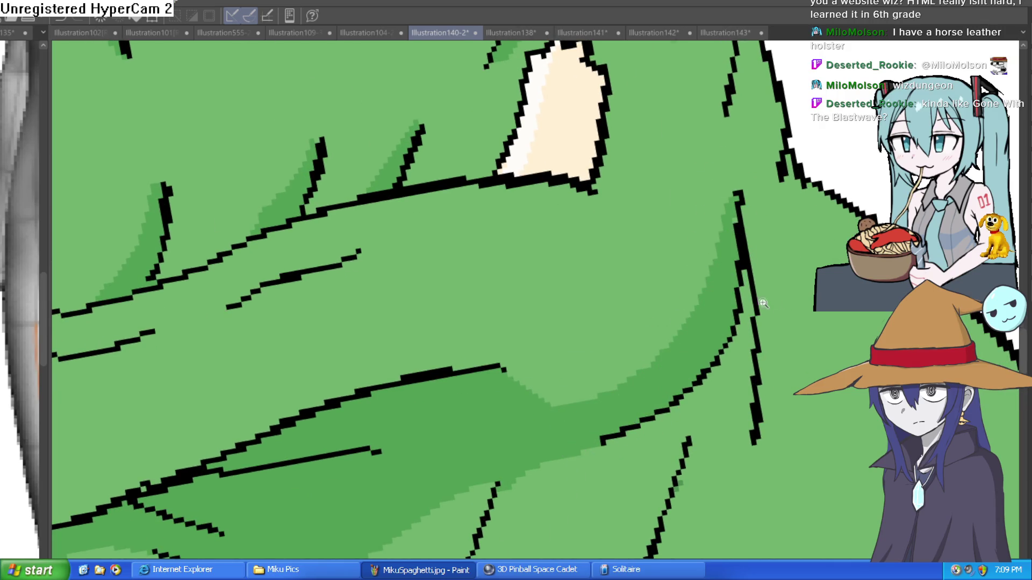
Step: Shade the right side of the neck and the right shoulder, then level the view
{"action": "scroll", "coordinate": [763, 304], "scroll_direction": "down", "scroll_amount": 5}
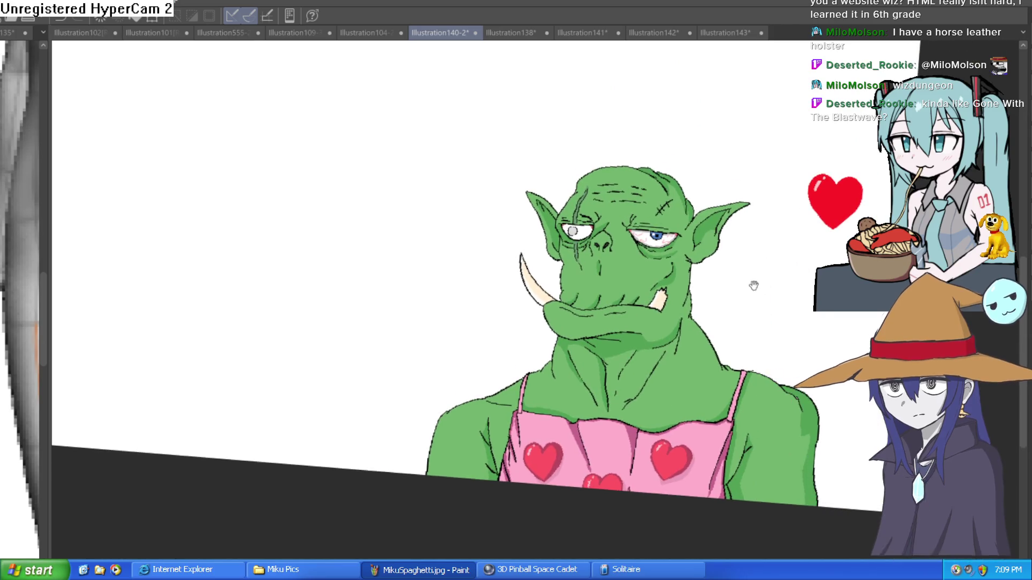
{"action": "left_click_drag", "start_coordinate": [751, 296], "coordinate": [725, 253]}
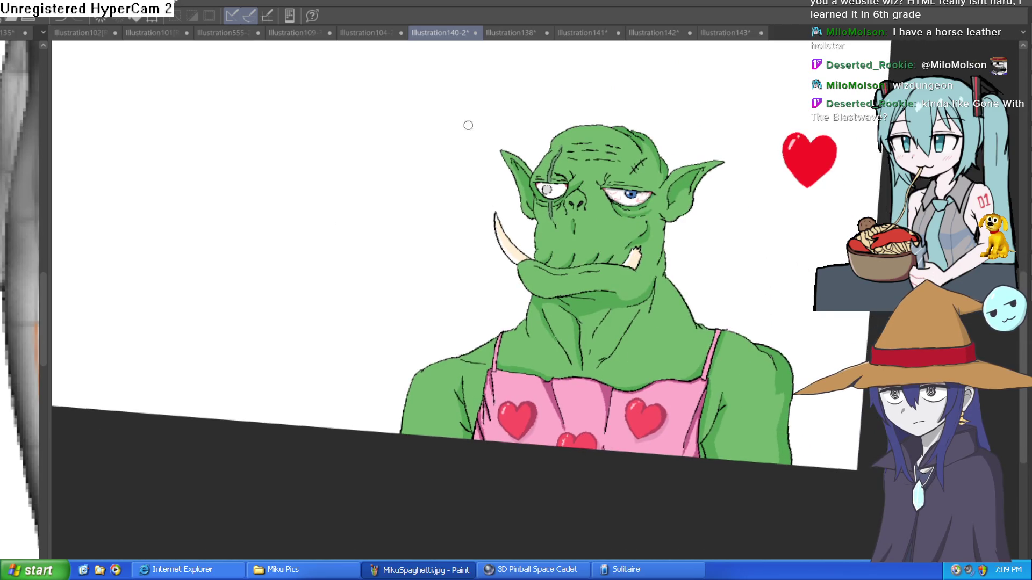
{"action": "scroll", "coordinate": [693, 339], "scroll_direction": "up", "scroll_amount": 3}
{"action": "left_click_drag", "start_coordinate": [637, 220], "coordinate": [700, 331]}
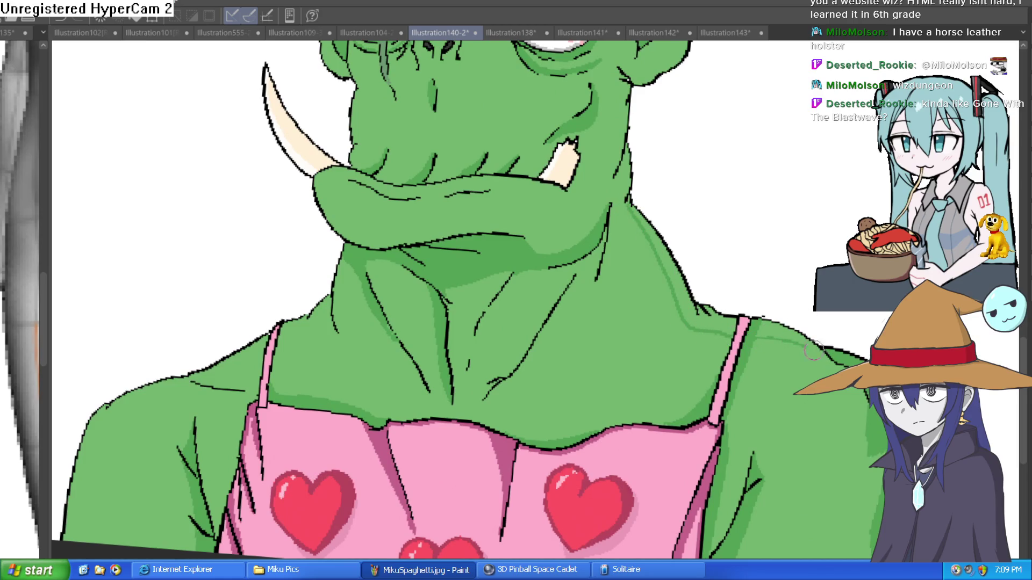
{"action": "left_click_drag", "start_coordinate": [847, 354], "coordinate": [831, 361]}
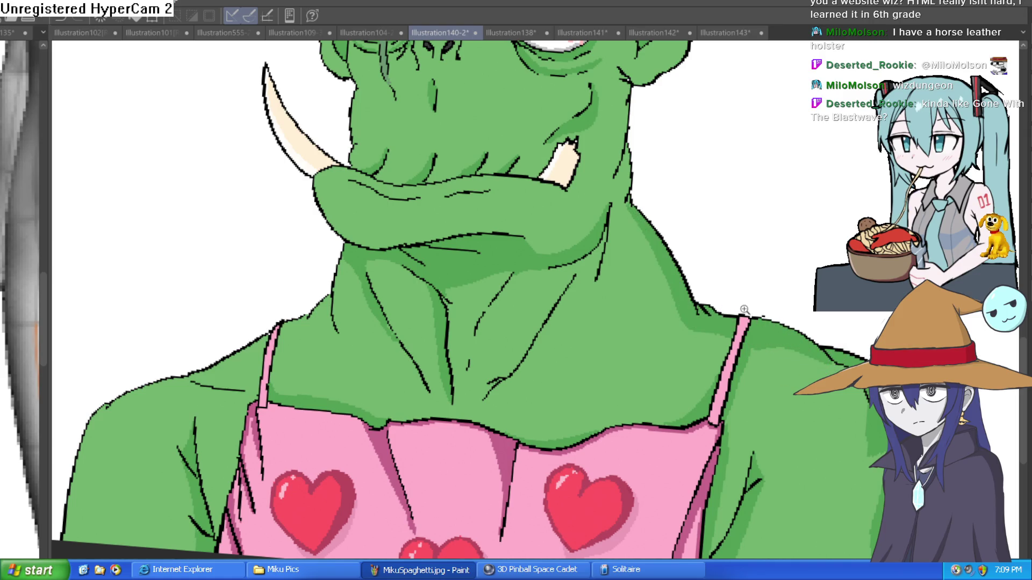
{"action": "scroll", "coordinate": [780, 314], "scroll_direction": "down", "scroll_amount": 5}
{"action": "left_click_drag", "start_coordinate": [780, 315], "coordinate": [833, 250]}
{"action": "mouse_move", "coordinate": [844, 367]}
{"action": "left_mouse_down"}
{"action": "mouse_move", "coordinate": [760, 305]}
{"action": "mouse_move", "coordinate": [779, 299]}
{"action": "left_mouse_up"}
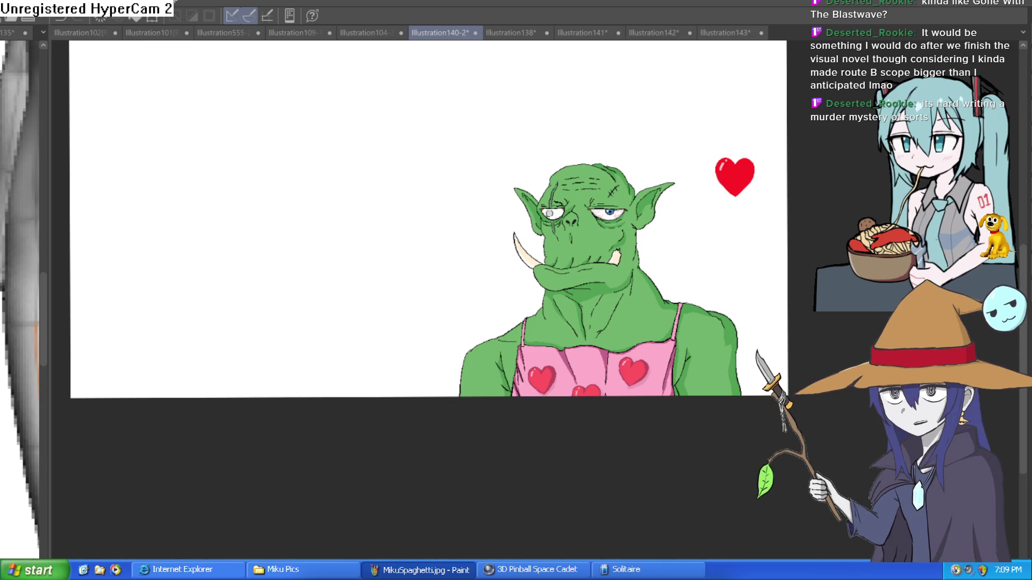
{"action": "left_click", "coordinate": [682, 231]}
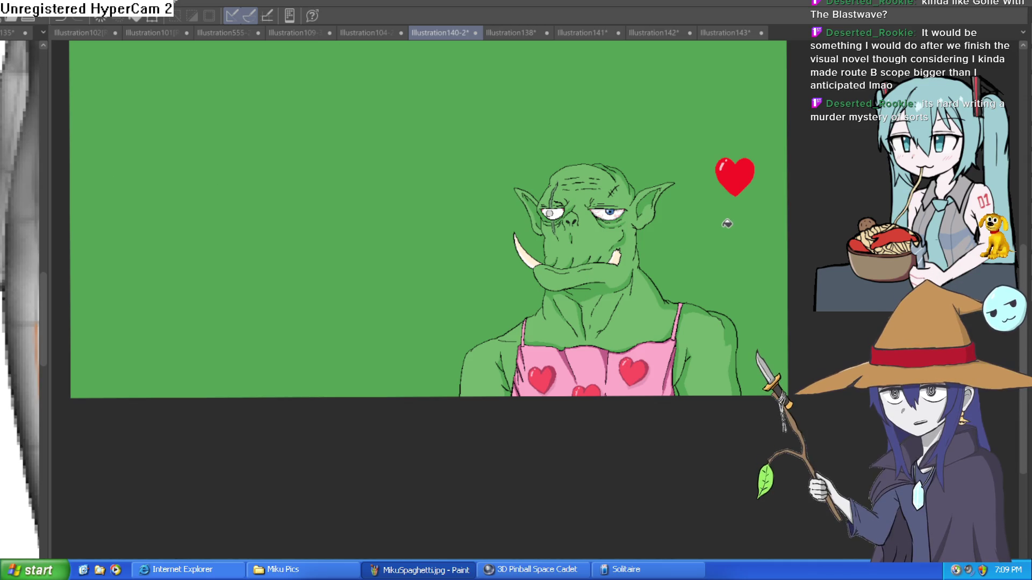
{"action": "key", "text": "ctrl+z"}
{"action": "scroll", "coordinate": [675, 231], "scroll_direction": "up", "scroll_amount": 5}
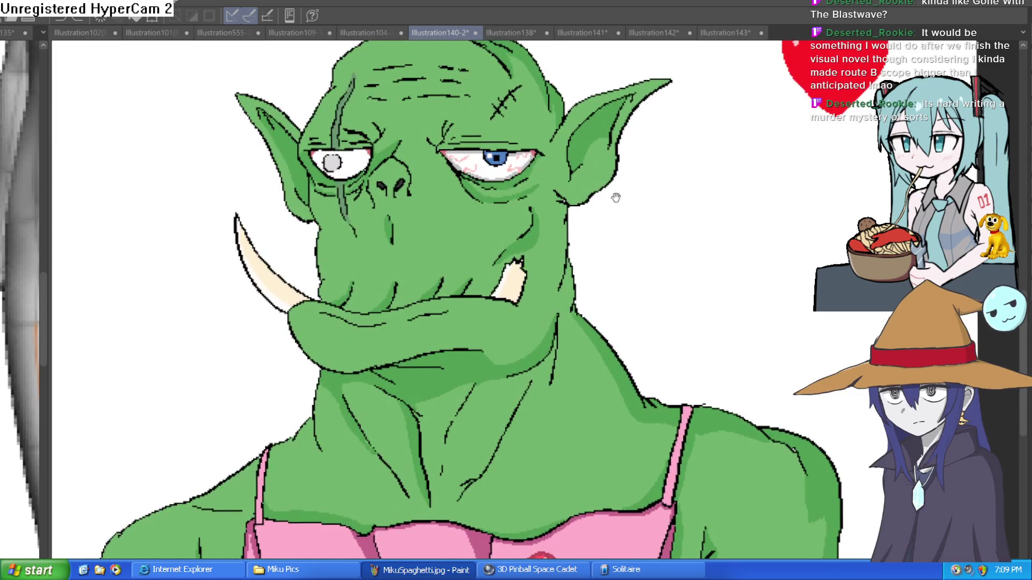
{"action": "scroll", "coordinate": [616, 198], "scroll_direction": "down", "scroll_amount": 5}
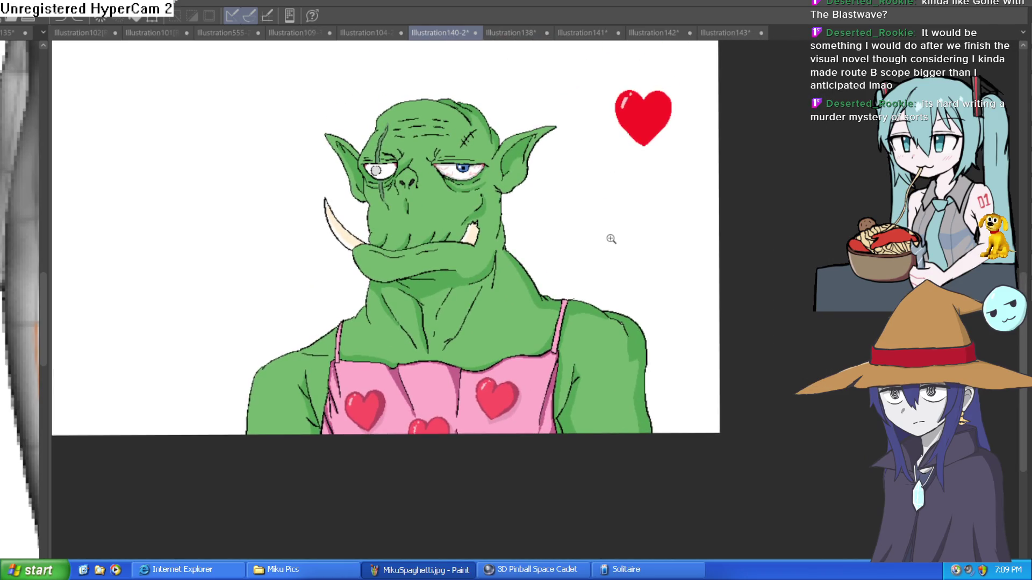
{"action": "scroll", "coordinate": [600, 245], "scroll_direction": "up", "scroll_amount": 4}
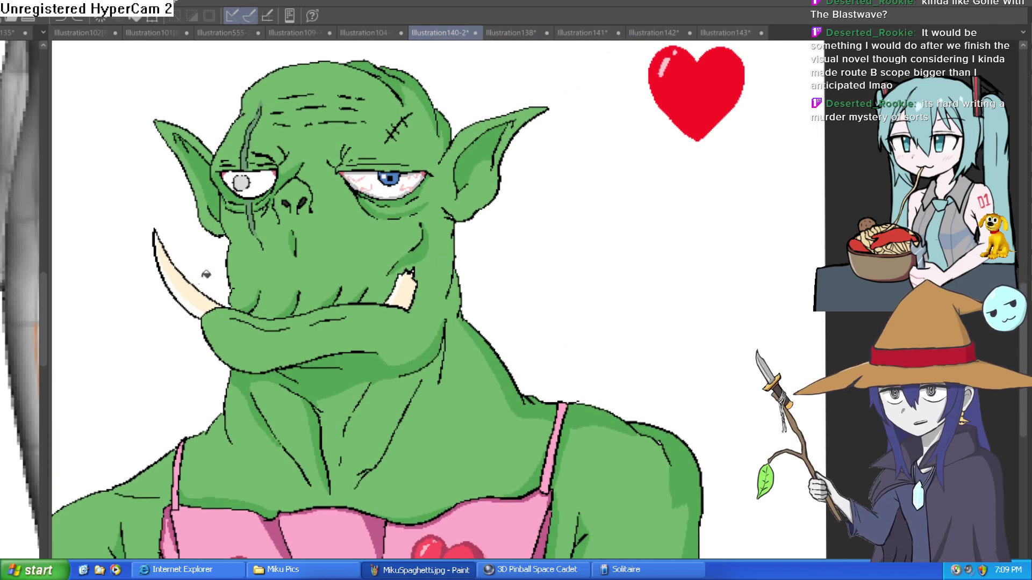
{"action": "scroll", "coordinate": [473, 185], "scroll_direction": "down", "scroll_amount": 3}
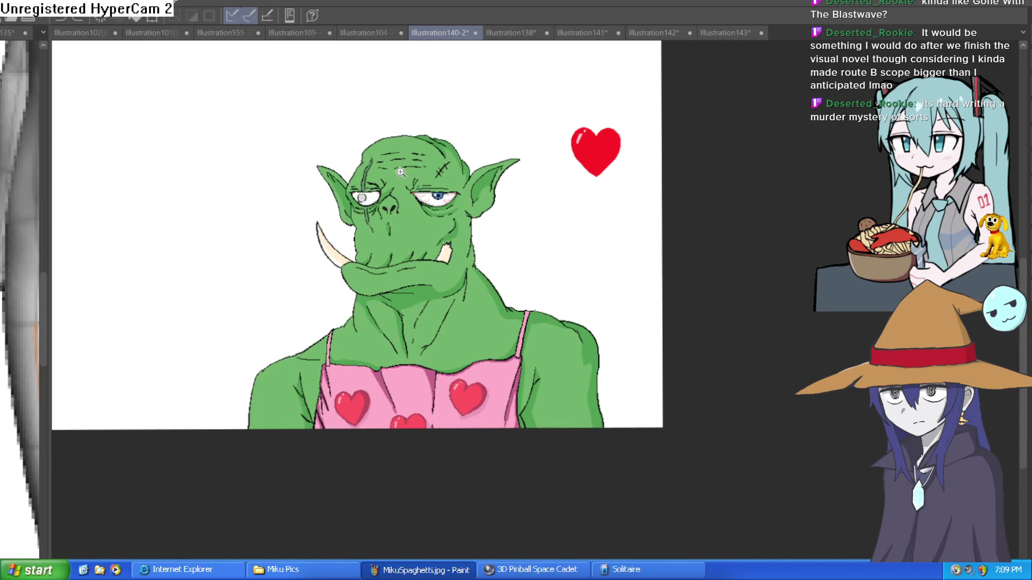
{"action": "scroll", "coordinate": [401, 172], "scroll_direction": "up", "scroll_amount": 5}
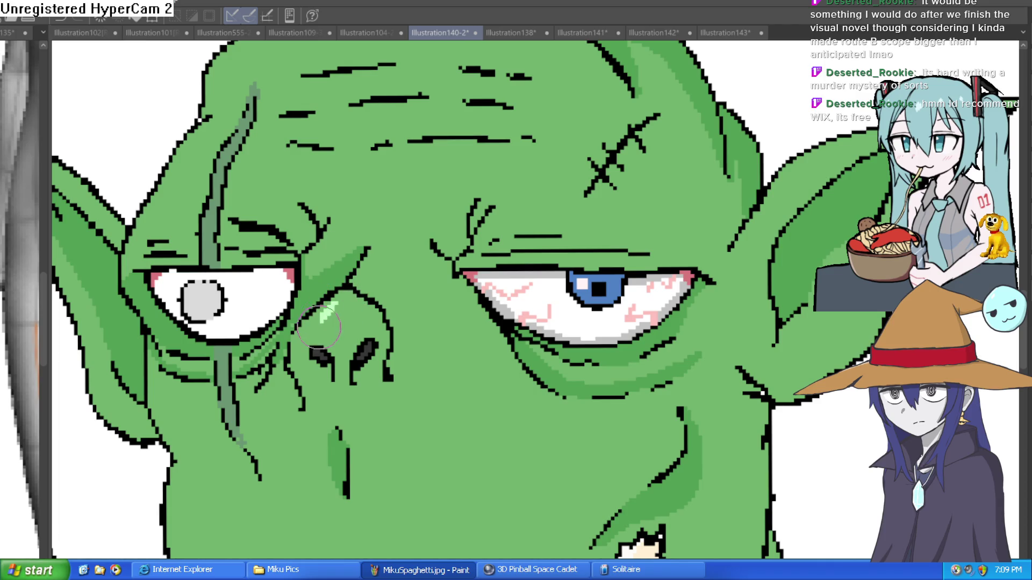
{"action": "scroll", "coordinate": [637, 231], "scroll_direction": "down", "scroll_amount": 4}
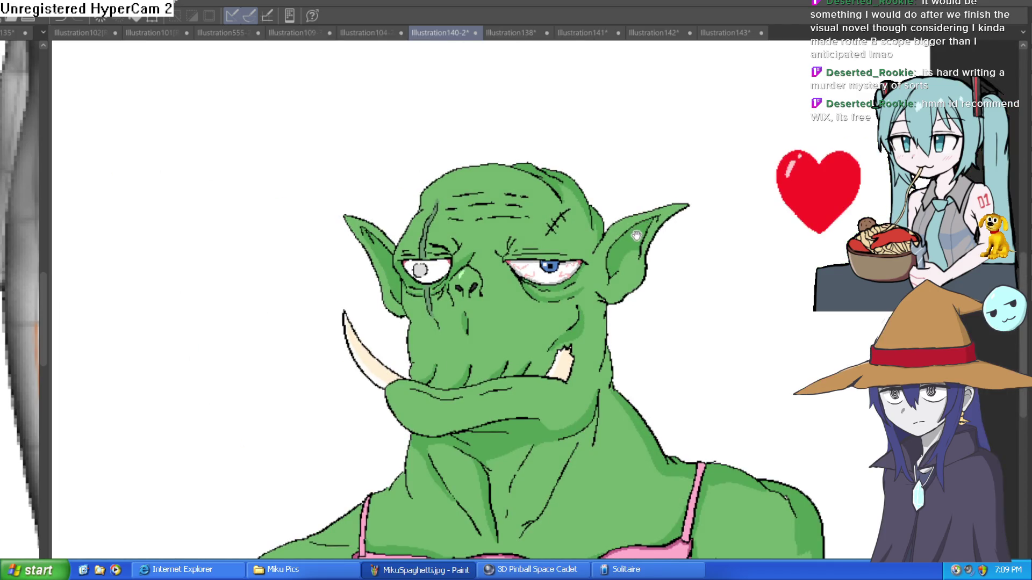
{"action": "scroll", "coordinate": [637, 235], "scroll_direction": "down", "scroll_amount": 3}
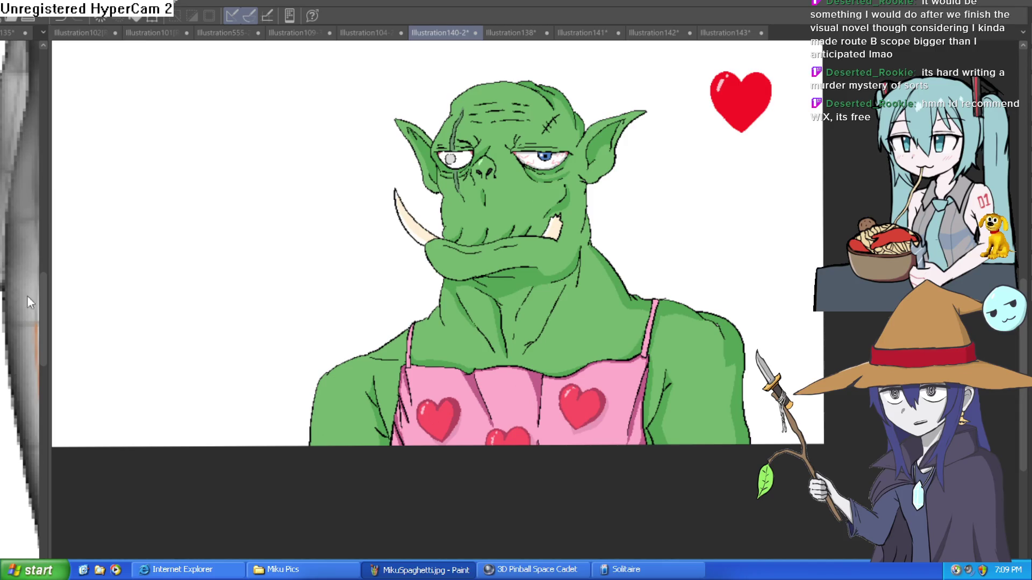
{"action": "scroll", "coordinate": [545, 144], "scroll_direction": "up", "scroll_amount": 5}
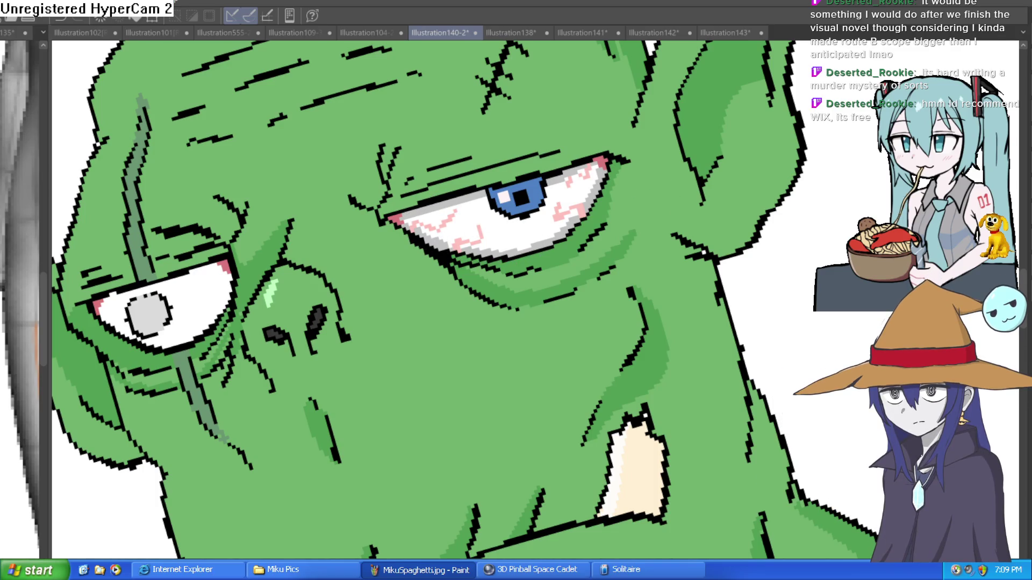
Step: Hide the white Paper layer and brush the clouded eye's white beige
{"action": "key", "text": "ctrl+z"}
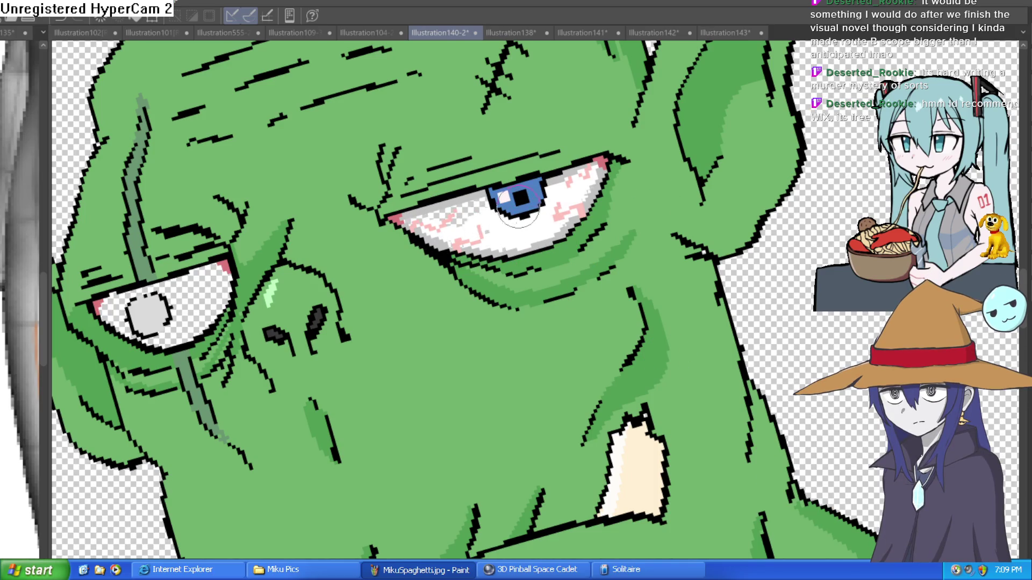
{"action": "mouse_move", "coordinate": [602, 173]}
{"action": "left_mouse_down"}
{"action": "mouse_move", "coordinate": [483, 258]}
{"action": "mouse_move", "coordinate": [404, 297]}
{"action": "mouse_move", "coordinate": [412, 226]}
{"action": "mouse_move", "coordinate": [425, 290]}
{"action": "mouse_move", "coordinate": [448, 284]}
{"action": "mouse_move", "coordinate": [468, 213]}
{"action": "mouse_move", "coordinate": [433, 215]}
{"action": "mouse_move", "coordinate": [452, 202]}
{"action": "left_mouse_up"}
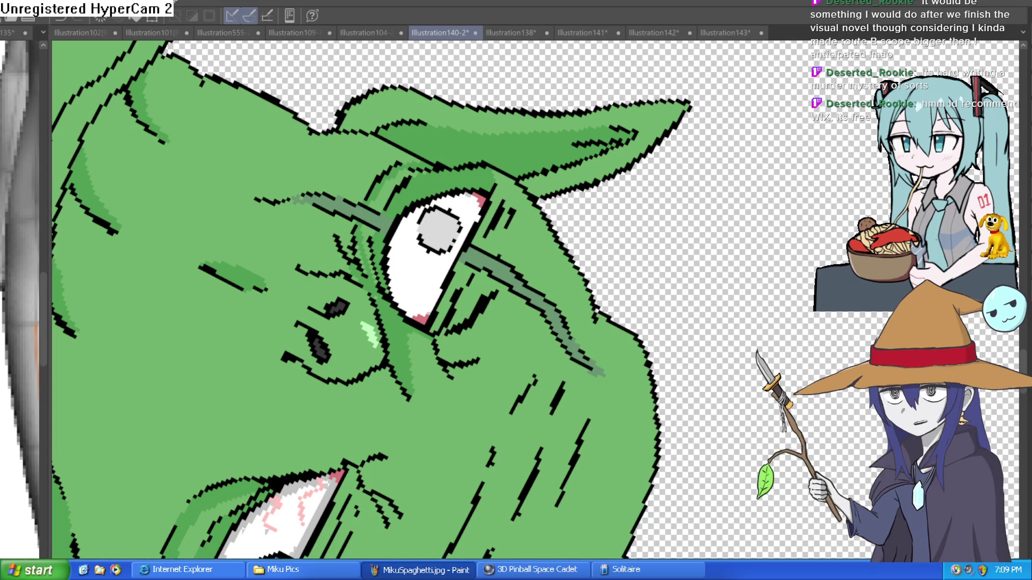
{"action": "mouse_move", "coordinate": [419, 253]}
{"action": "left_mouse_down"}
{"action": "mouse_move", "coordinate": [417, 312]}
{"action": "mouse_move", "coordinate": [398, 280]}
{"action": "mouse_move", "coordinate": [406, 236]}
{"action": "mouse_move", "coordinate": [438, 206]}
{"action": "mouse_move", "coordinate": [473, 207]}
{"action": "mouse_move", "coordinate": [412, 313]}
{"action": "mouse_move", "coordinate": [424, 279]}
{"action": "mouse_move", "coordinate": [408, 252]}
{"action": "mouse_move", "coordinate": [477, 203]}
{"action": "left_mouse_up"}
Step: Zoom out, straighten and briefly mirror the view to check the whole orc
{"action": "key", "text": "ctrl+0"}
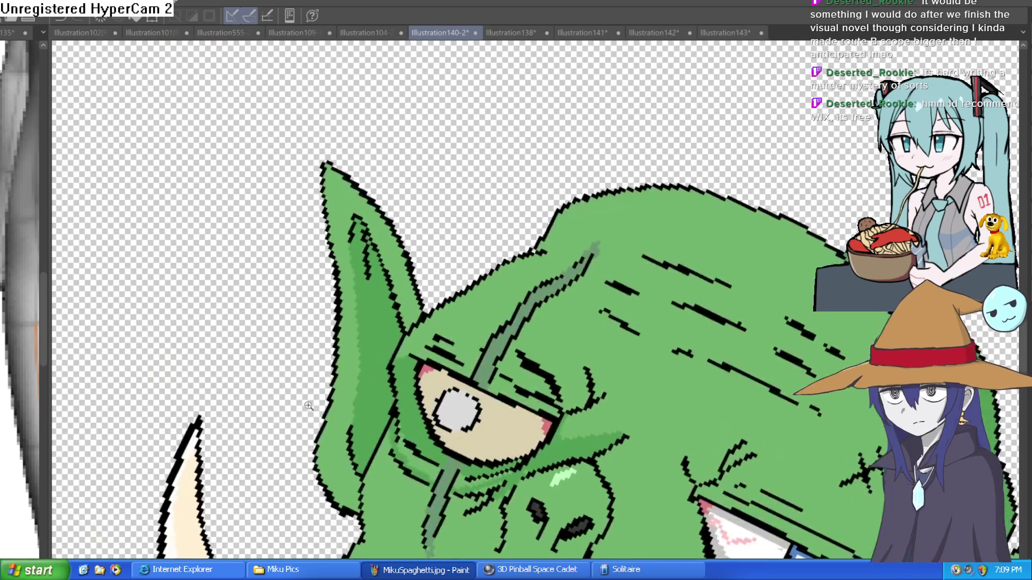
{"action": "left_click_drag", "start_coordinate": [805, 375], "coordinate": [733, 189]}
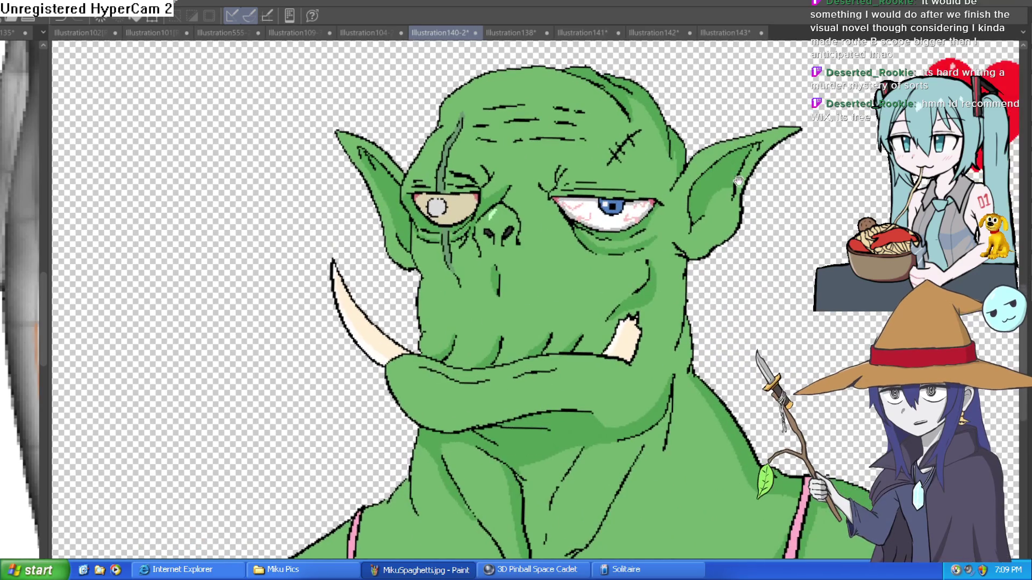
{"action": "scroll", "coordinate": [729, 207], "scroll_direction": "down", "scroll_amount": 2}
{"action": "scroll", "coordinate": [731, 210], "scroll_direction": "up", "scroll_amount": 1}
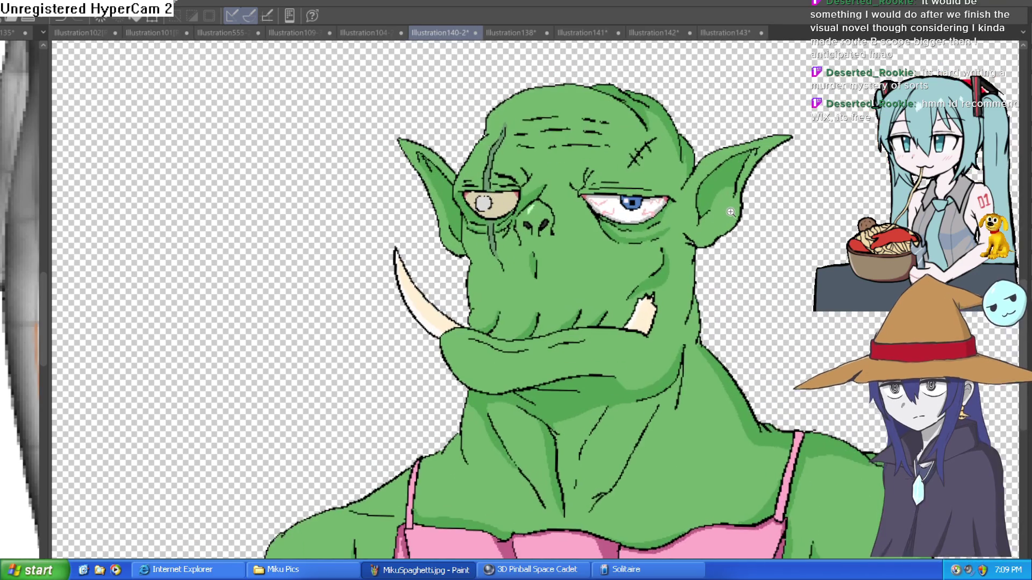
{"action": "scroll", "coordinate": [759, 229], "scroll_direction": "down", "scroll_amount": 1}
{"action": "mouse_move", "coordinate": [759, 229]}
{"action": "left_mouse_down"}
{"action": "mouse_move", "coordinate": [714, 233]}
{"action": "mouse_move", "coordinate": [686, 189]}
{"action": "left_mouse_up"}
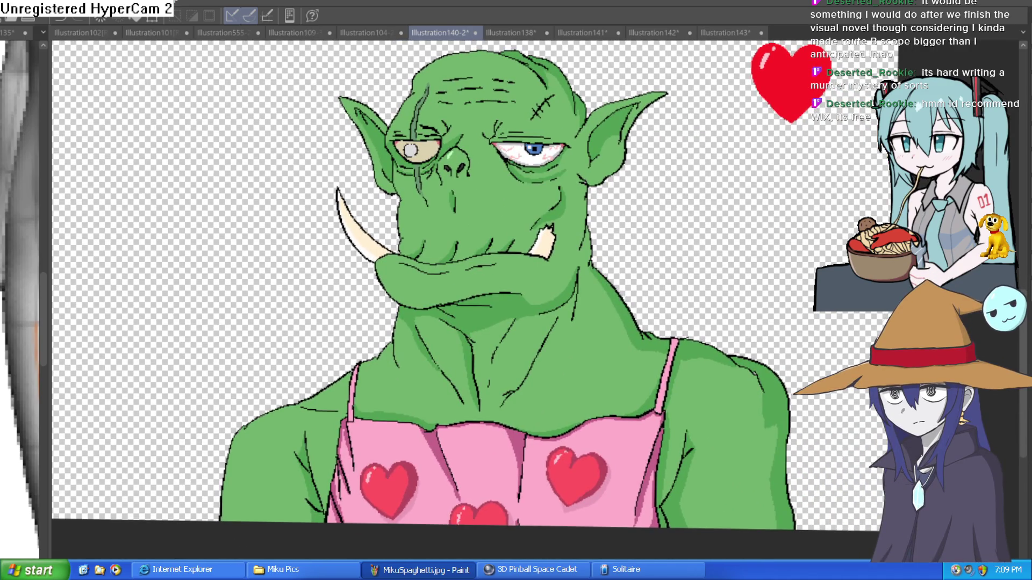
{"action": "key", "text": "h"}
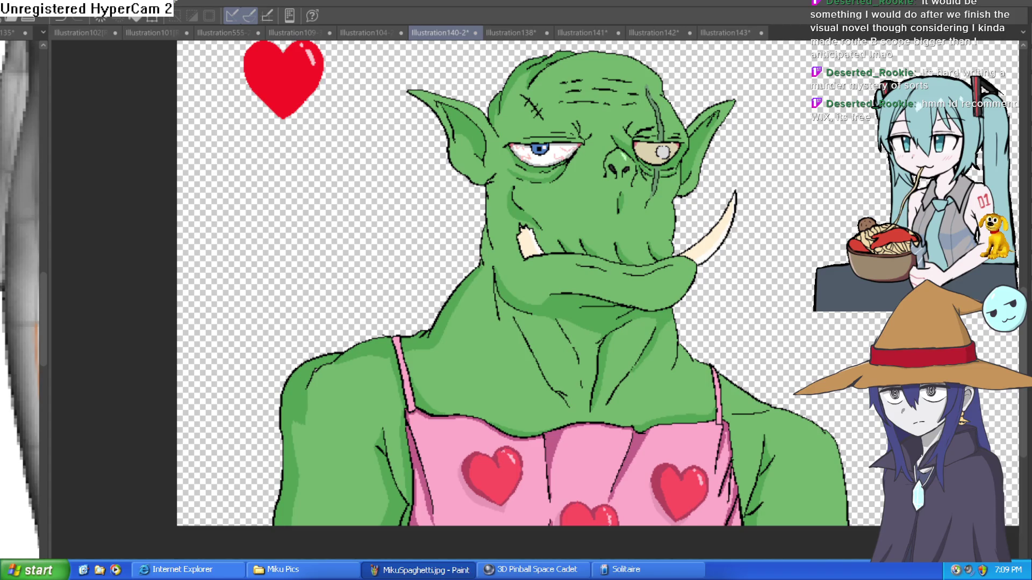
{"action": "key", "text": "h"}
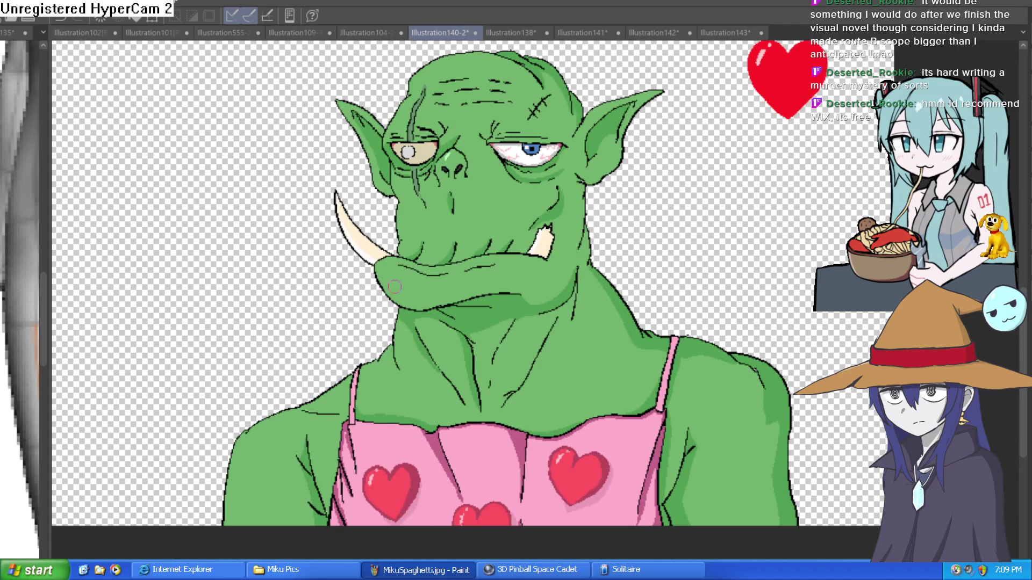
{"action": "key", "text": "ctrl+minus"}
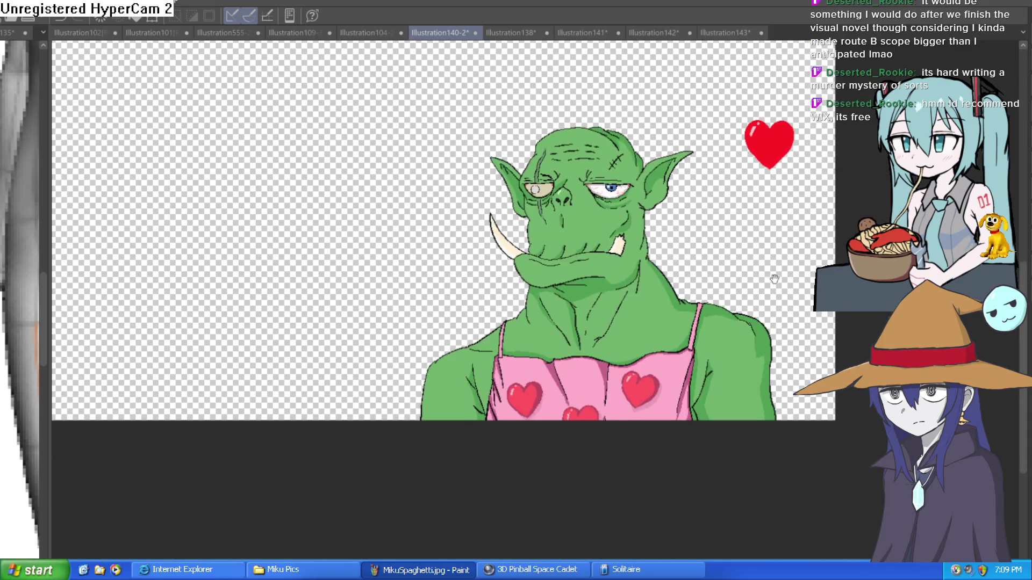
{"action": "key", "text": "ctrl+minus"}
Step: Crop the canvas tightly around the orc and red heart, trimming the left, top and right edges
{"action": "mouse_move", "coordinate": [539, 205]}
{"action": "left_mouse_down"}
{"action": "mouse_move", "coordinate": [672, 242]}
{"action": "mouse_move", "coordinate": [747, 288]}
{"action": "left_mouse_up"}
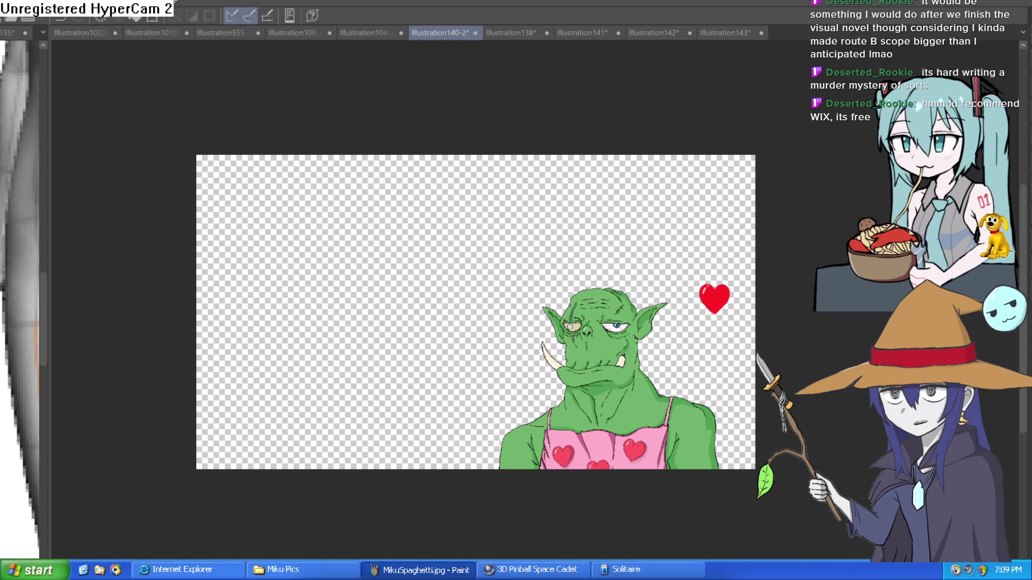
{"action": "key", "text": "ctrl+alt+s"}
{"action": "left_click_drag", "start_coordinate": [199, 314], "coordinate": [466, 312]}
{"action": "left_click_drag", "start_coordinate": [611, 155], "coordinate": [611, 255]}
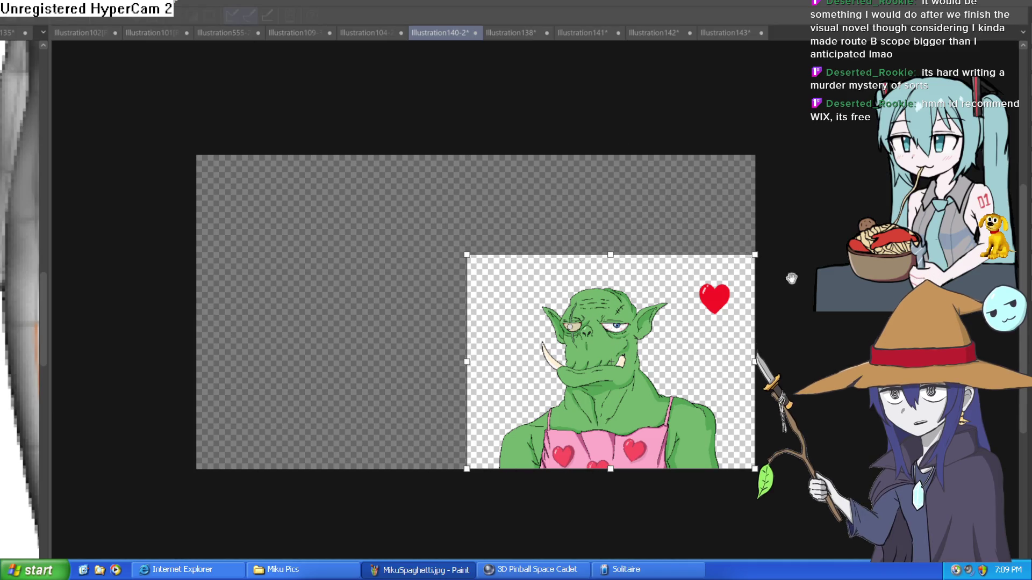
{"action": "left_click_drag", "start_coordinate": [754, 383], "coordinate": [730, 383]}
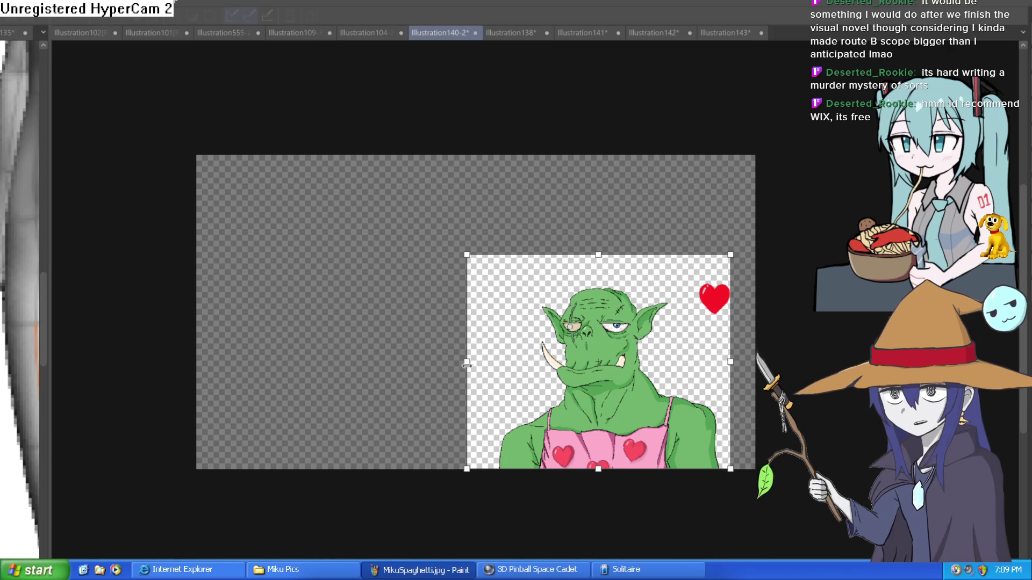
{"action": "left_click_drag", "start_coordinate": [466, 361], "coordinate": [488, 362]}
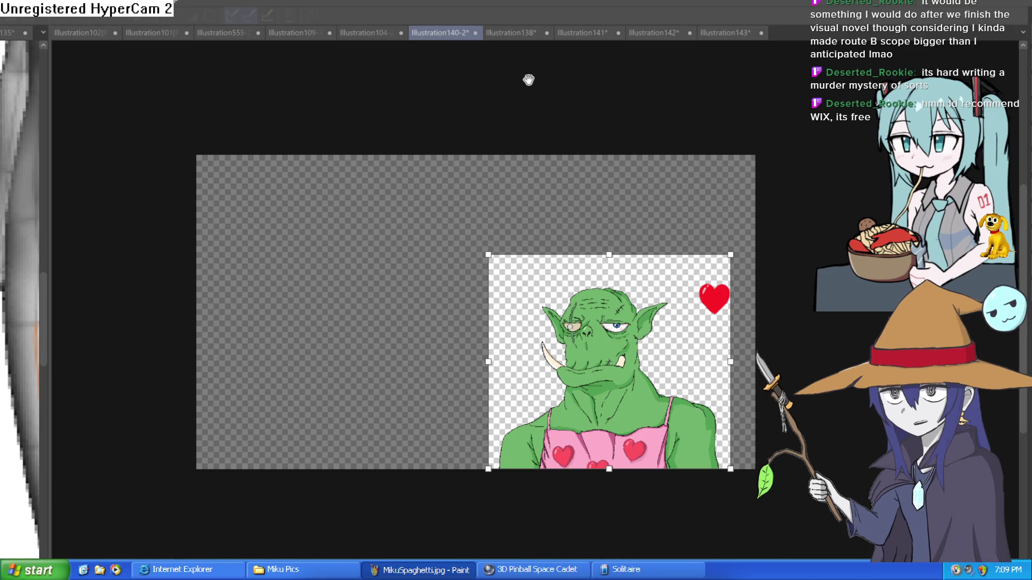
{"action": "key", "text": "Return"}
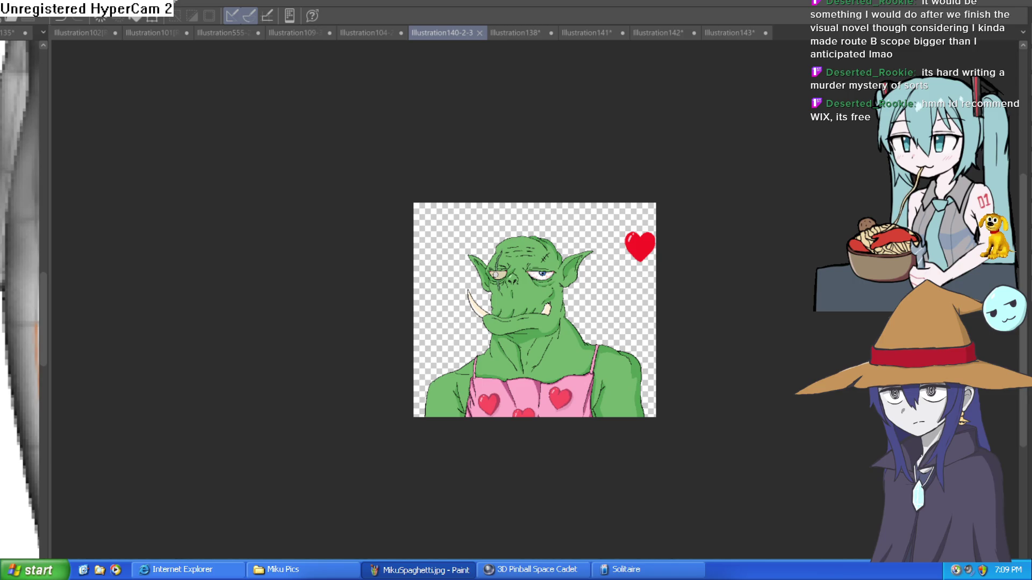
Step: Lasso and delete the red heart beside the orc's head, deselect, and switch to Construct 3
{"action": "left_click", "coordinate": [583, 245]}
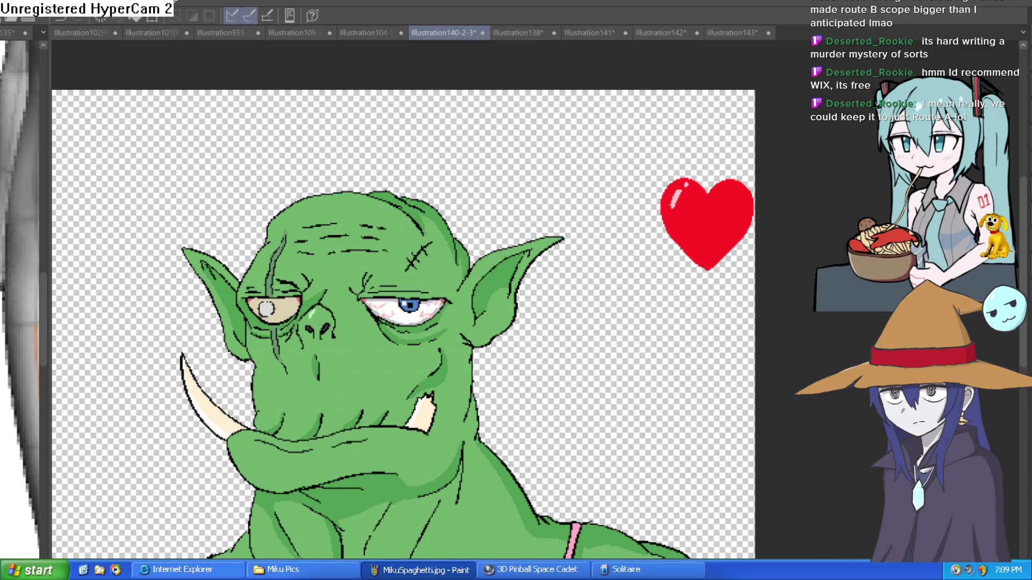
{"action": "mouse_move", "coordinate": [763, 151]}
{"action": "left_mouse_down"}
{"action": "mouse_move", "coordinate": [613, 206]}
{"action": "mouse_move", "coordinate": [789, 257]}
{"action": "left_mouse_up"}
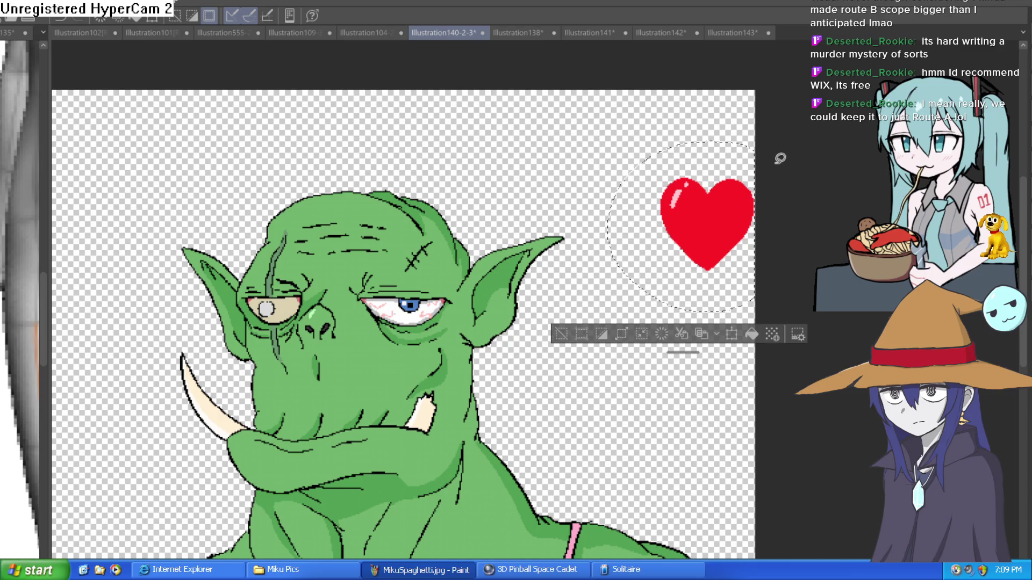
{"action": "key", "text": "Delete"}
{"action": "key", "text": "ctrl+d"}
{"action": "scroll", "coordinate": [742, 302], "scroll_direction": "down", "scroll_amount": 2}
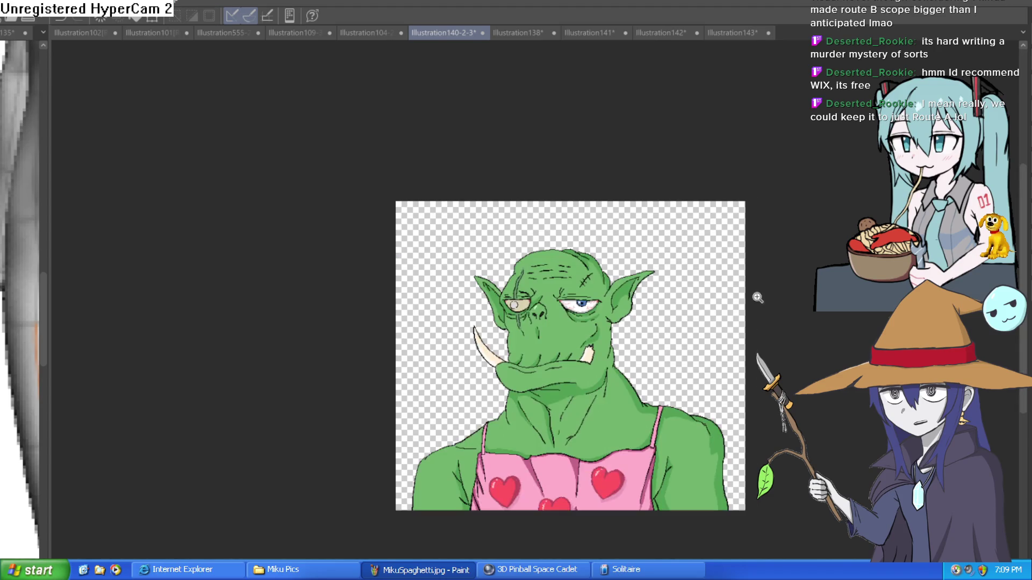
{"action": "scroll", "coordinate": [635, 347], "scroll_direction": "up", "scroll_amount": 4}
{"action": "scroll", "coordinate": [645, 301], "scroll_direction": "down", "scroll_amount": 3}
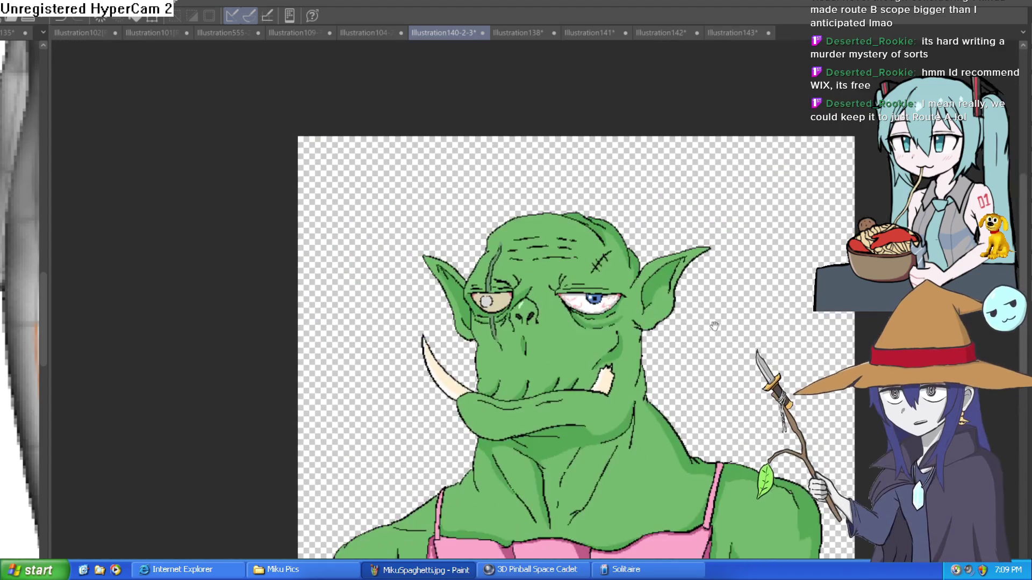
{"action": "scroll", "coordinate": [652, 268], "scroll_direction": "up", "scroll_amount": 1}
{"action": "scroll", "coordinate": [651, 268], "scroll_direction": "down", "scroll_amount": 4}
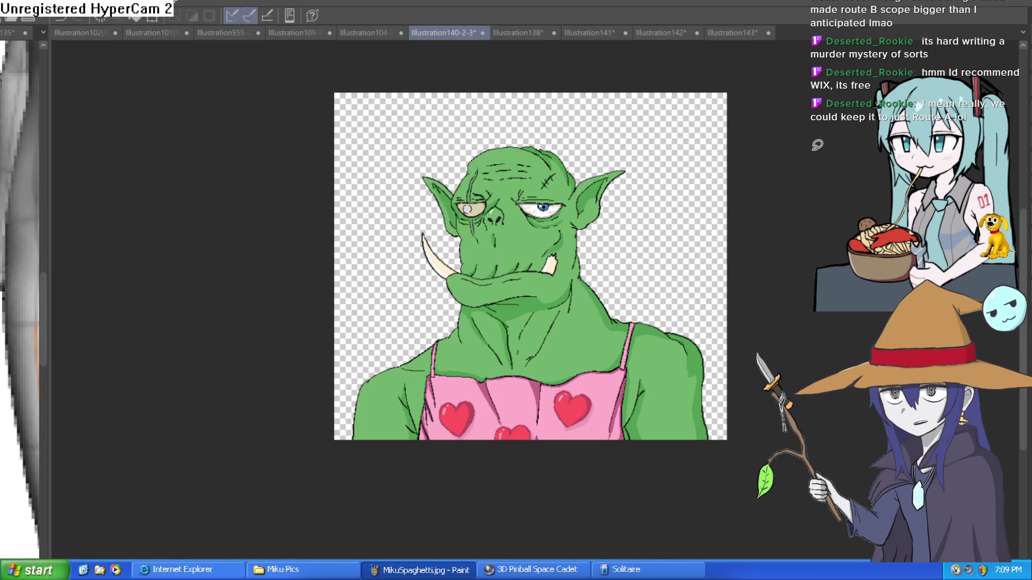
{"action": "key", "text": "alt+Tab"}
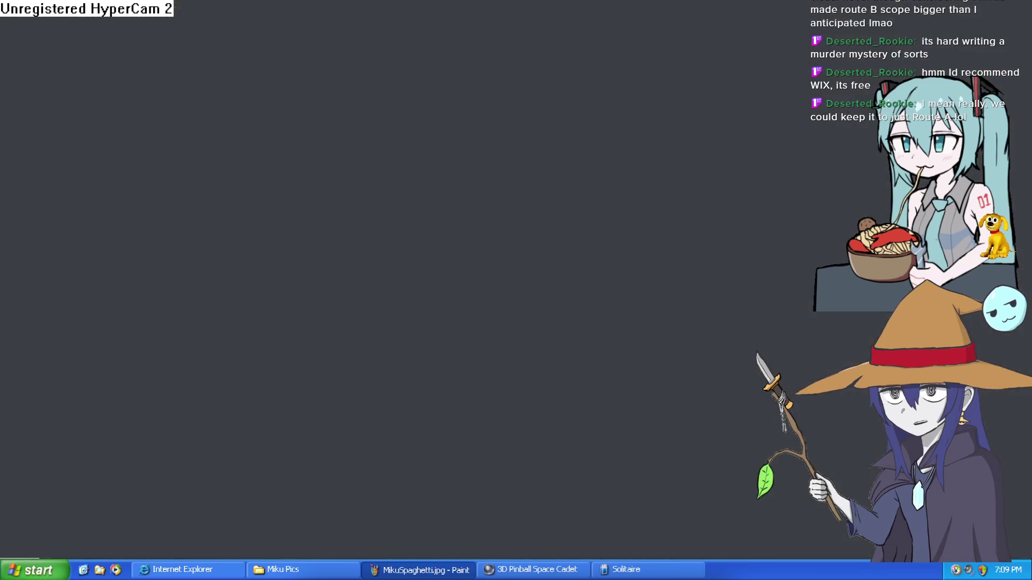
Step: Insert a new Sprite object in the layout and load the orc illustration as its image
{"action": "double_click", "coordinate": [527, 88]}
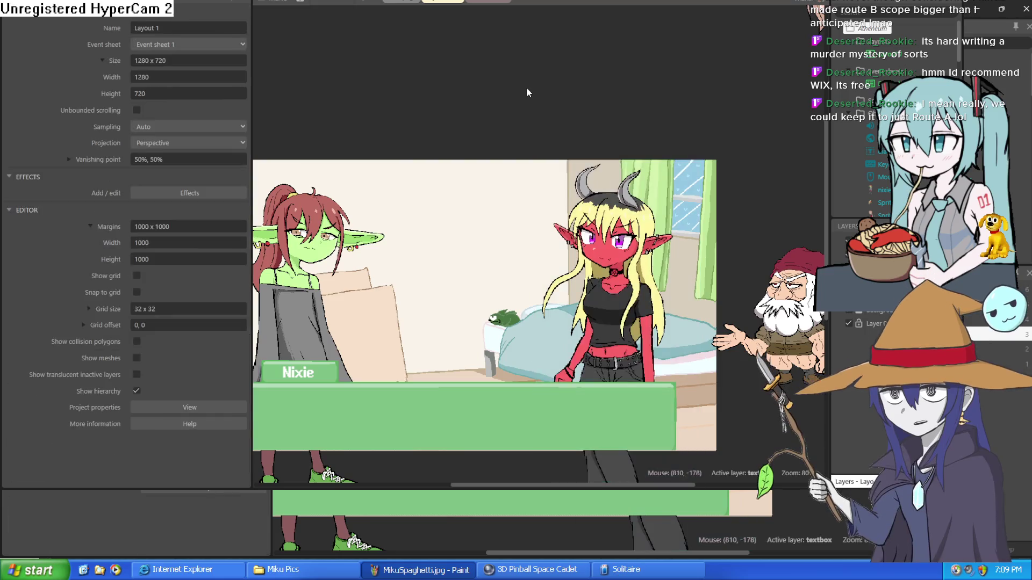
{"action": "left_click", "coordinate": [573, 353]}
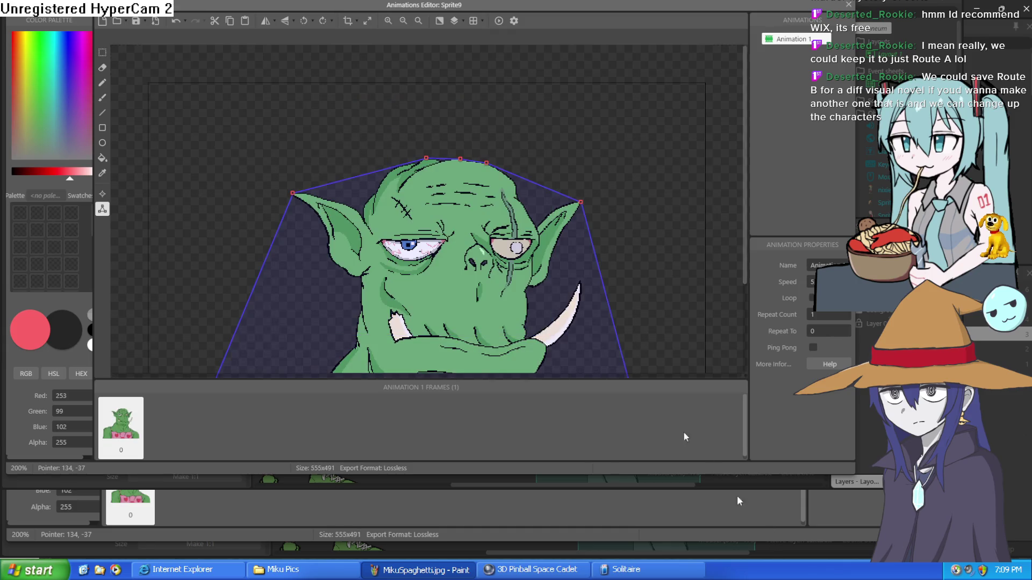
{"action": "left_click", "coordinate": [849, 4]}
Step: Place the orc sprite mid-scene above the dialogue box and move the demon girl out of view
{"action": "mouse_move", "coordinate": [577, 8]}
{"action": "left_mouse_down"}
{"action": "mouse_move", "coordinate": [570, 124]}
{"action": "mouse_move", "coordinate": [591, 225]}
{"action": "mouse_move", "coordinate": [635, 239]}
{"action": "mouse_move", "coordinate": [573, 245]}
{"action": "left_mouse_up"}
{"action": "mouse_move", "coordinate": [626, 209]}
{"action": "left_mouse_down"}
{"action": "mouse_move", "coordinate": [623, 7]}
{"action": "mouse_move", "coordinate": [582, 240]}
{"action": "left_mouse_up"}
{"action": "scroll", "coordinate": [582, 239], "scroll_direction": "down", "scroll_amount": 5}
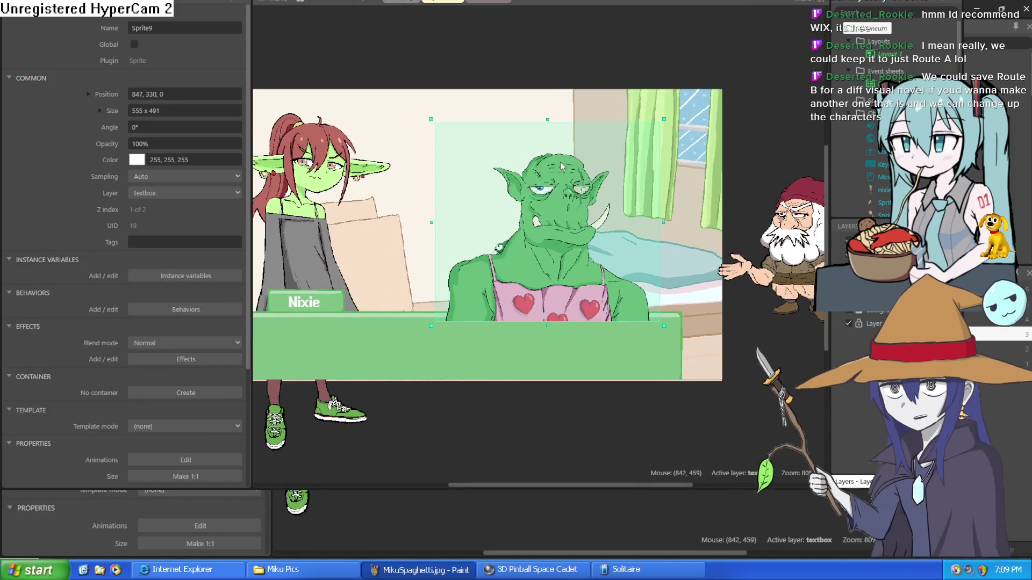
{"action": "scroll", "coordinate": [510, 321], "scroll_direction": "up", "scroll_amount": 5}
{"action": "mouse_move", "coordinate": [625, 172]}
{"action": "left_mouse_down"}
{"action": "mouse_move", "coordinate": [593, 313]}
{"action": "mouse_move", "coordinate": [601, 257]}
{"action": "left_mouse_up"}
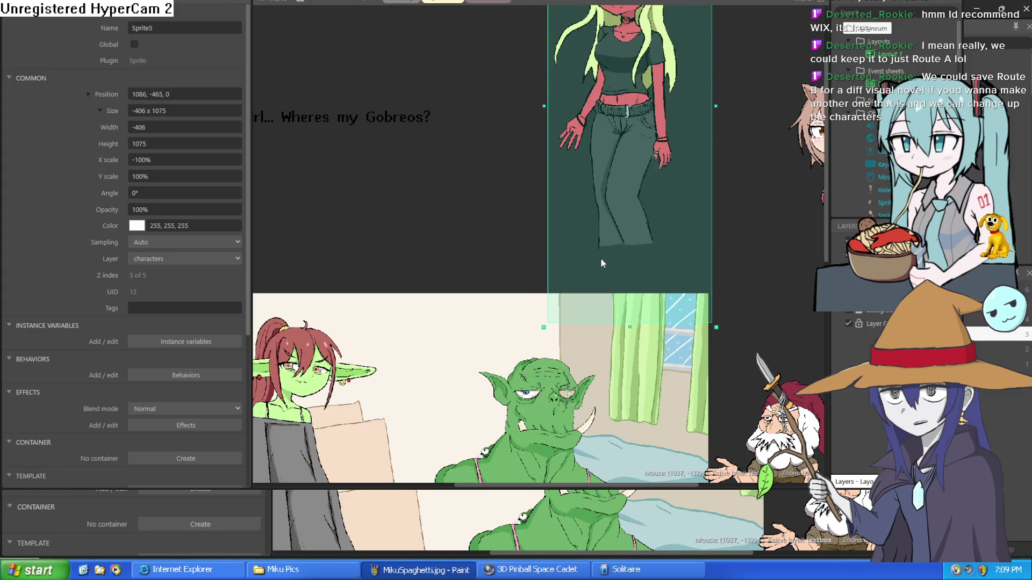
{"action": "scroll", "coordinate": [537, 215], "scroll_direction": "down", "scroll_amount": 3}
{"action": "left_click", "coordinate": [471, 170]}
{"action": "left_click_drag", "start_coordinate": [533, 383], "coordinate": [565, 385]}
{"action": "scroll", "coordinate": [512, 204], "scroll_direction": "down", "scroll_amount": 2}
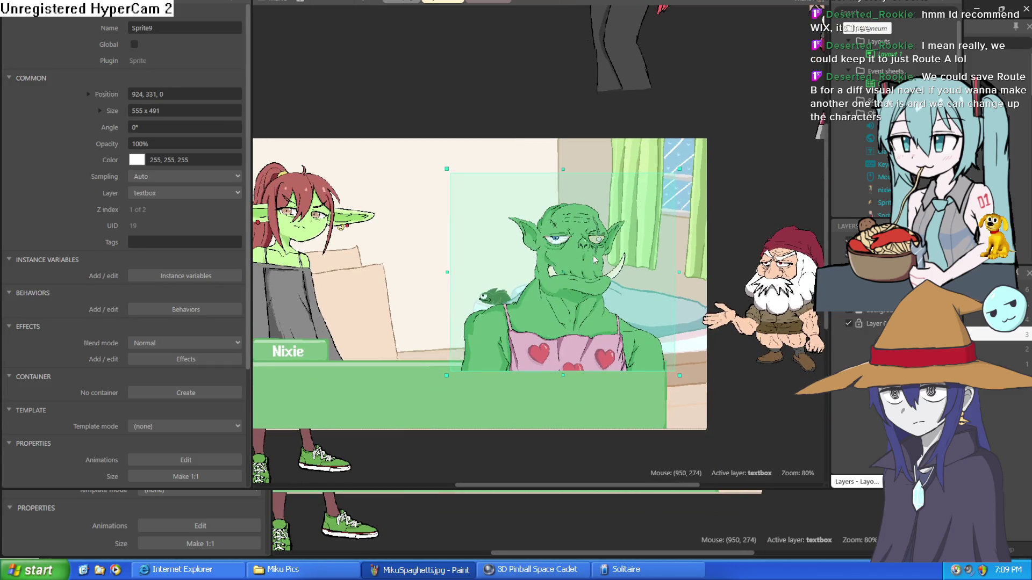
{"action": "left_click_drag", "start_coordinate": [603, 262], "coordinate": [589, 260]}
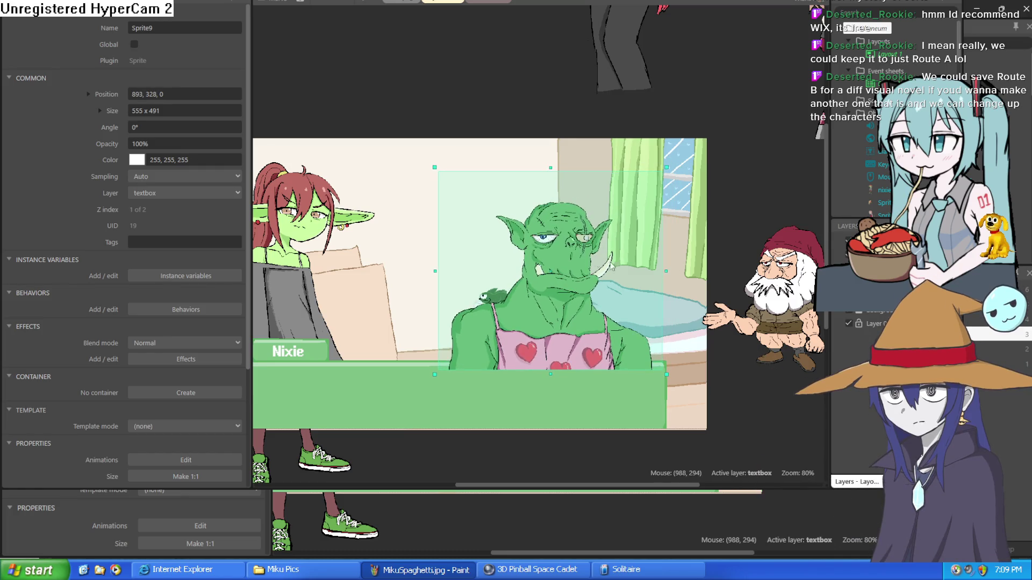
Step: Move the orc sprite onto the characters layer via Z Order > Move to layer
{"action": "right_click", "coordinate": [596, 299]}
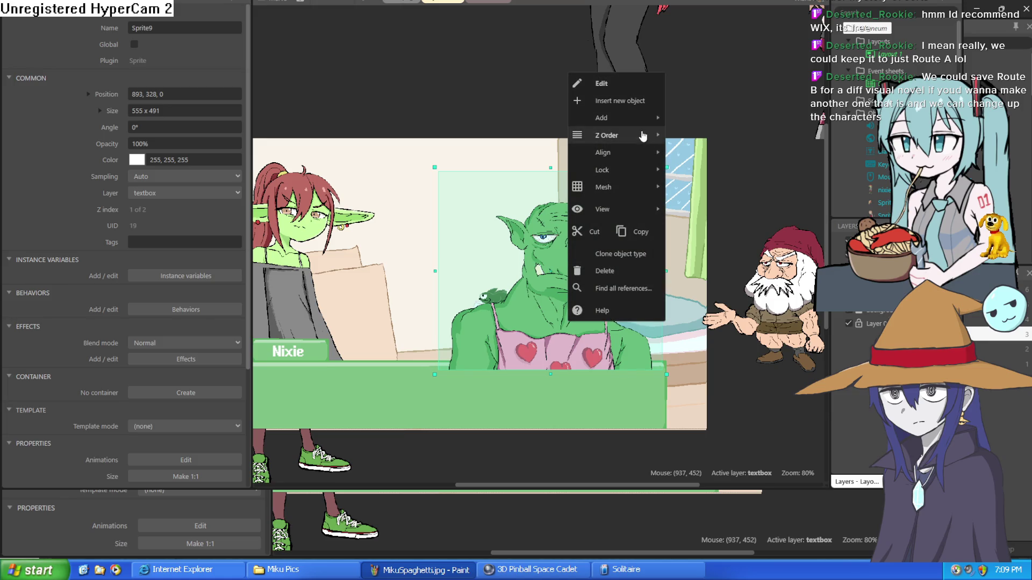
{"action": "mouse_move", "coordinate": [626, 209]}
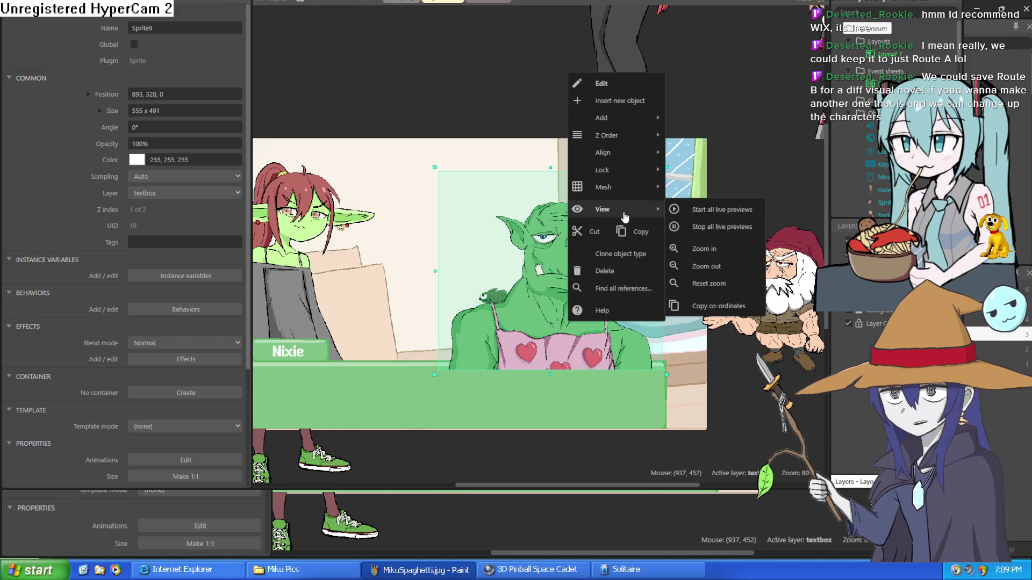
{"action": "mouse_move", "coordinate": [632, 135]}
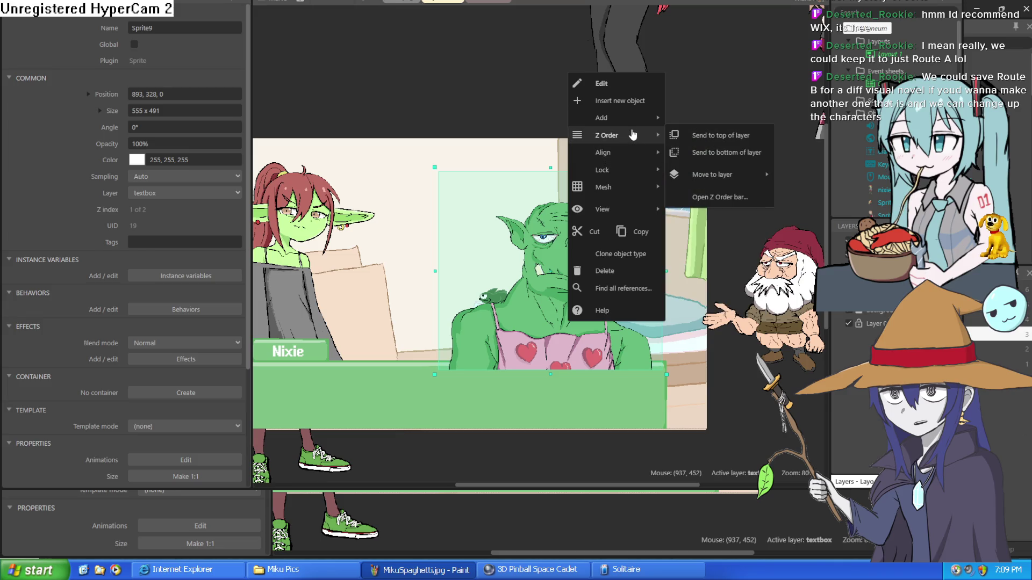
{"action": "mouse_move", "coordinate": [718, 185]}
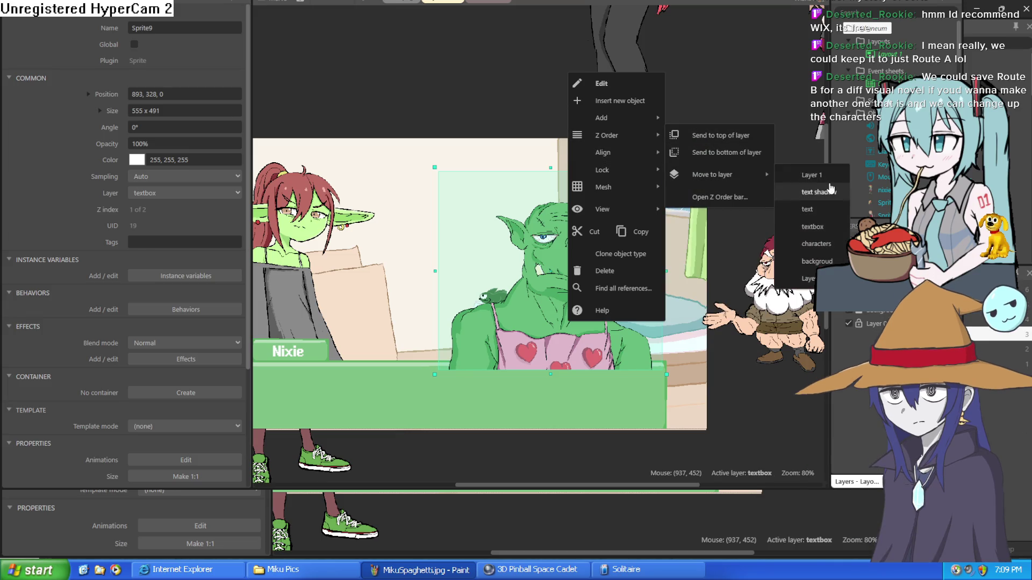
{"action": "left_click", "coordinate": [806, 245]}
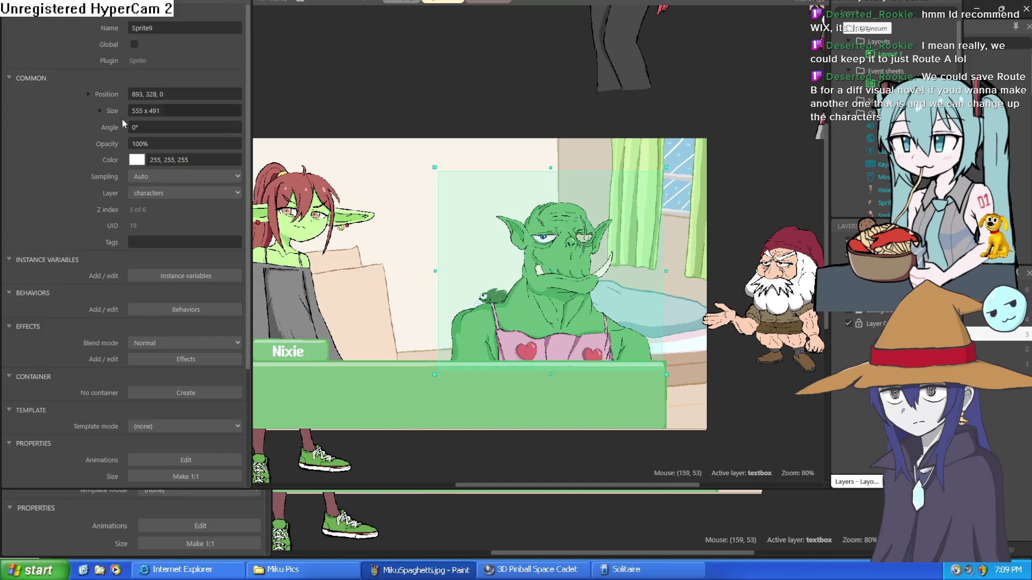
Step: Mirror the orc with X scale -100%, drag it to about 911, 363, and preview with F5
{"action": "left_click", "coordinate": [100, 110]}
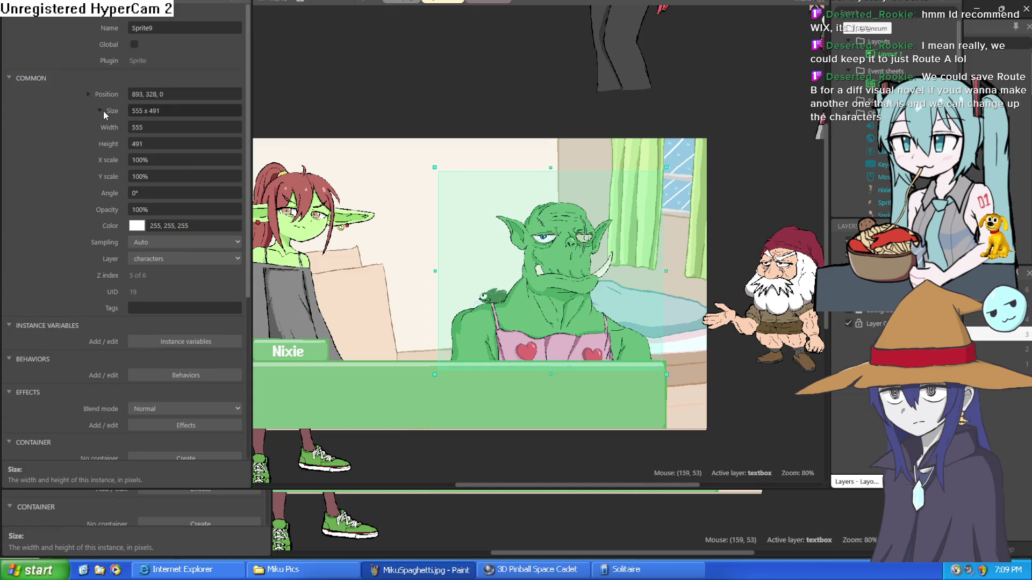
{"action": "left_click", "coordinate": [131, 160]}
{"action": "type", "text": "-100"}
{"action": "key", "text": "Return"}
{"action": "left_click_drag", "start_coordinate": [612, 325], "coordinate": [618, 338]}
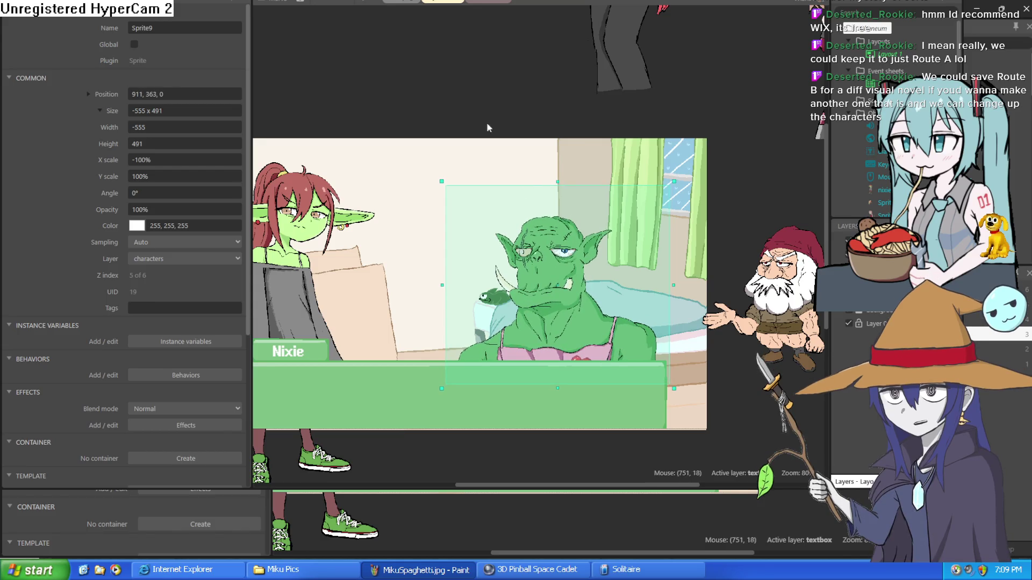
{"action": "key", "text": "F5"}
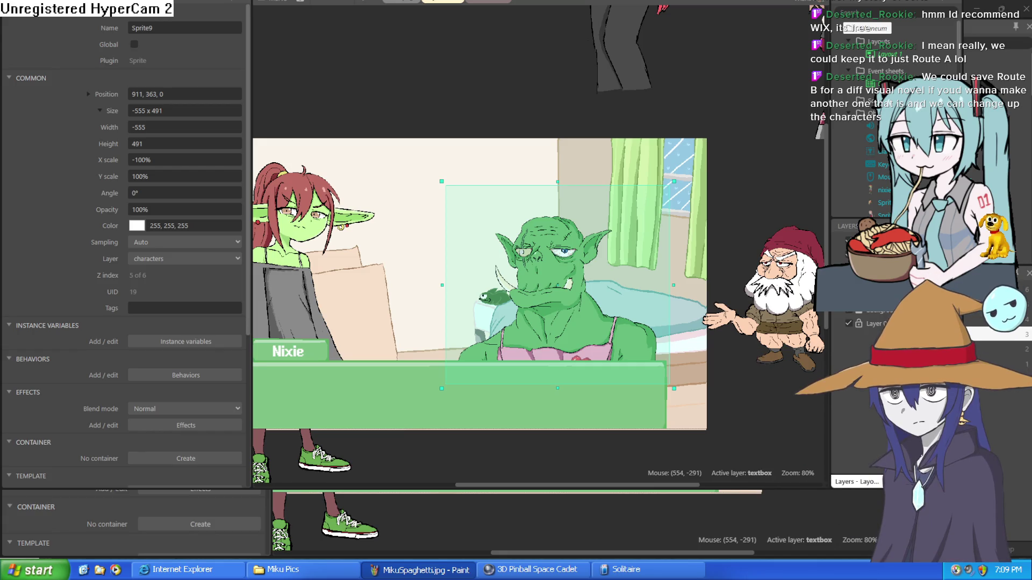
{"action": "key", "text": "F5"}
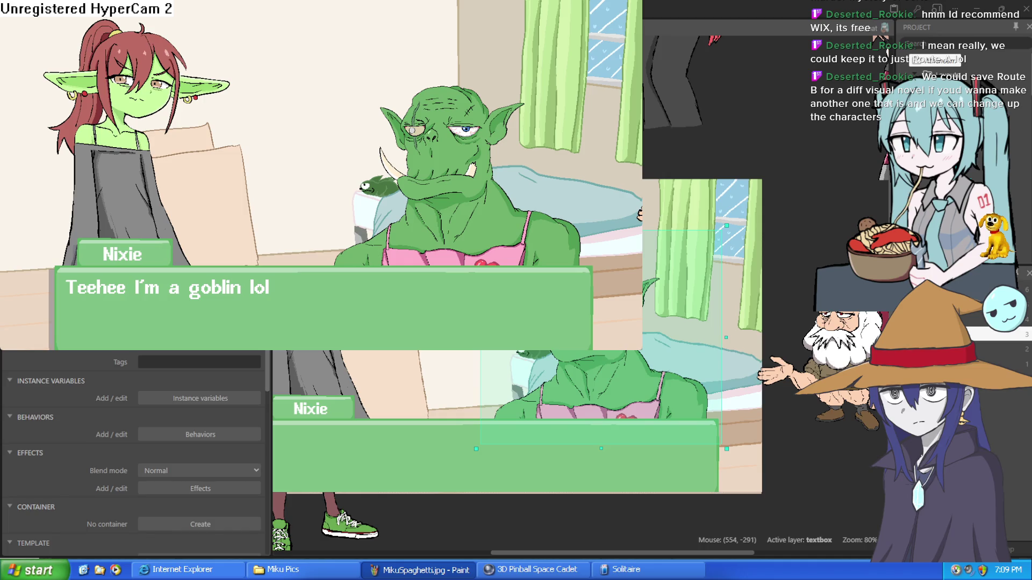
Step: Advance the preview dialogue once, close the preview, and go to the event sheet's end
{"action": "left_click", "coordinate": [434, 126]}
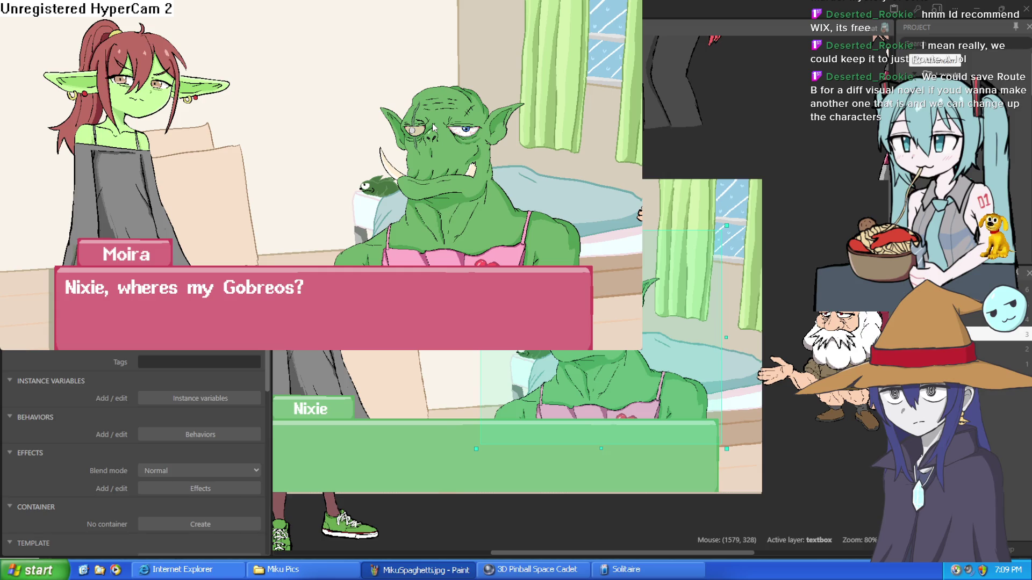
{"action": "left_click", "coordinate": [640, 7]}
{"action": "left_click", "coordinate": [536, 27]}
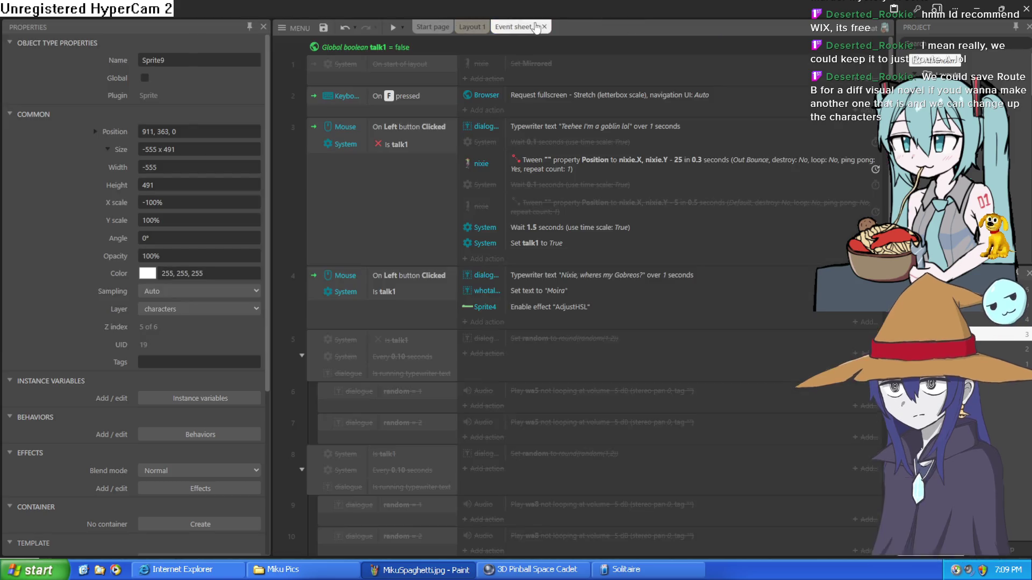
{"action": "scroll", "coordinate": [514, 166], "scroll_direction": "down", "scroll_amount": 3}
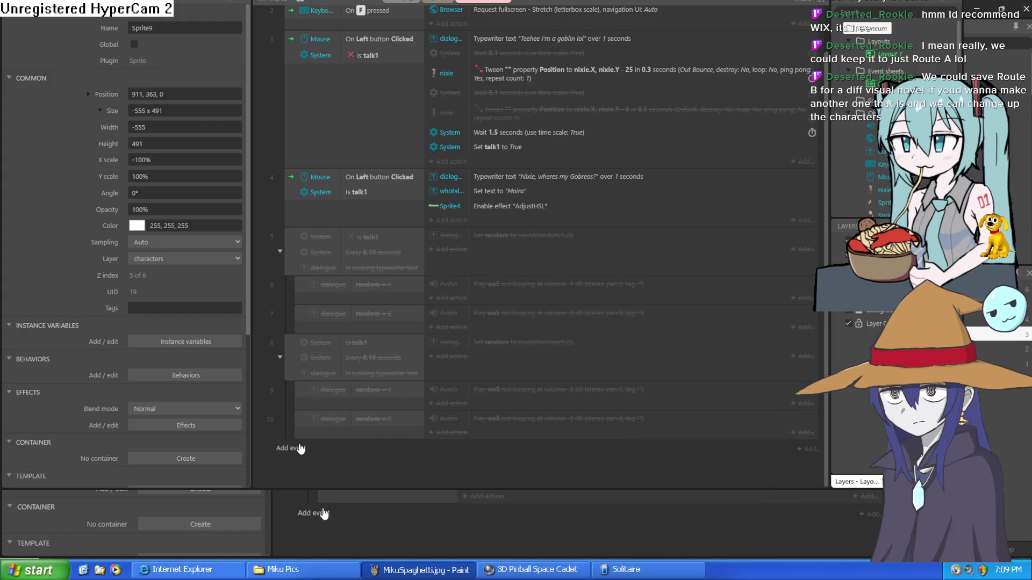
Step: Add a Keyboard 'On key pressed' event triggered by the R key
{"action": "left_click", "coordinate": [324, 513]}
{"action": "left_click", "coordinate": [515, 175]}
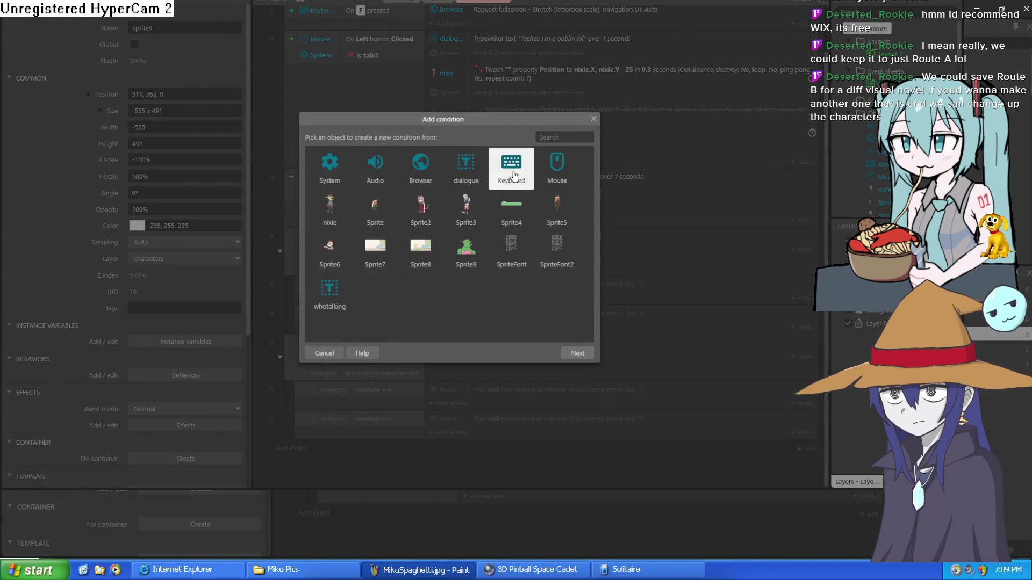
{"action": "double_click", "coordinate": [515, 176]}
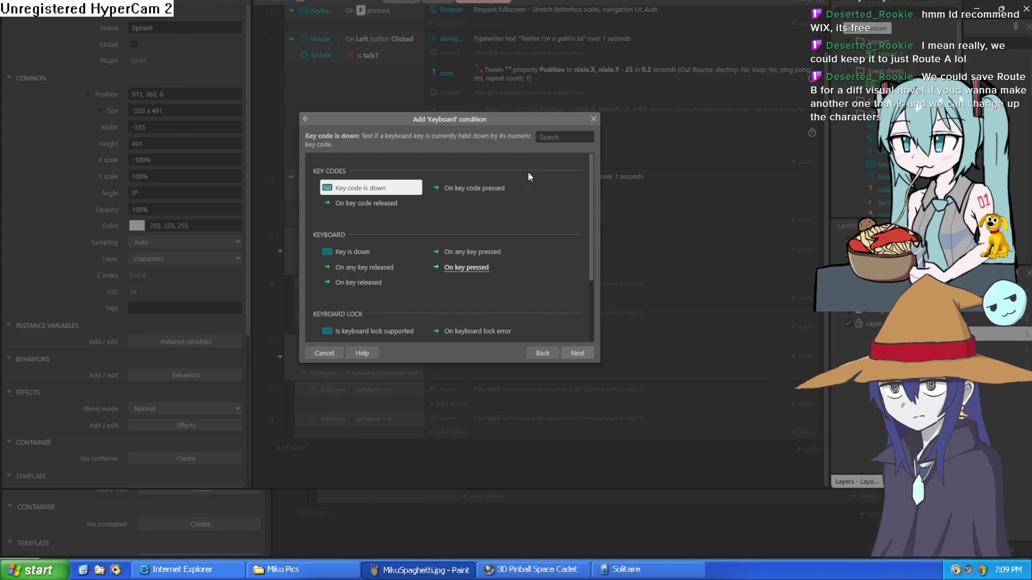
{"action": "scroll", "coordinate": [530, 202], "scroll_direction": "down", "scroll_amount": 2}
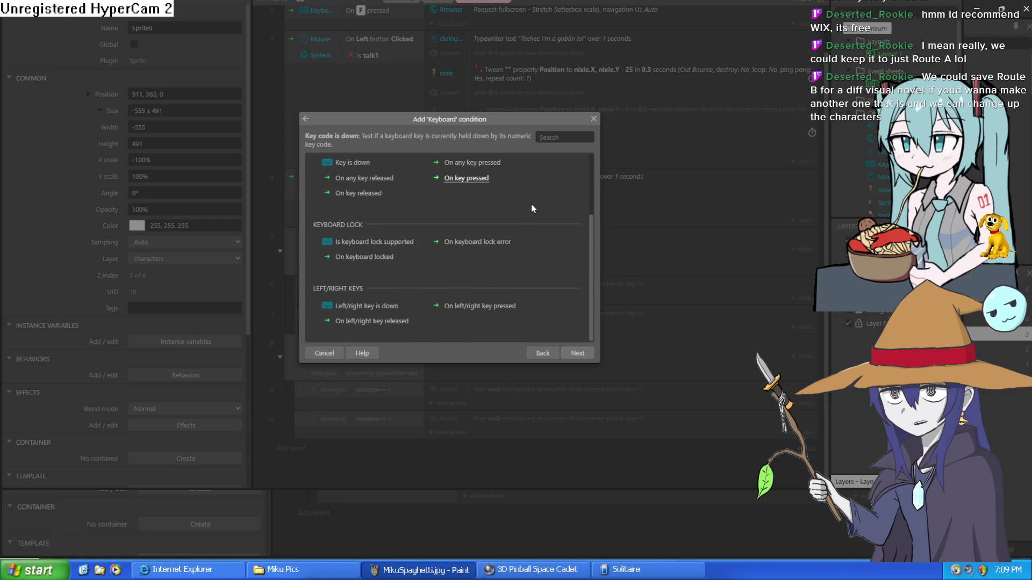
{"action": "scroll", "coordinate": [530, 215], "scroll_direction": "up", "scroll_amount": 2}
{"action": "scroll", "coordinate": [530, 216], "scroll_direction": "down", "scroll_amount": 2}
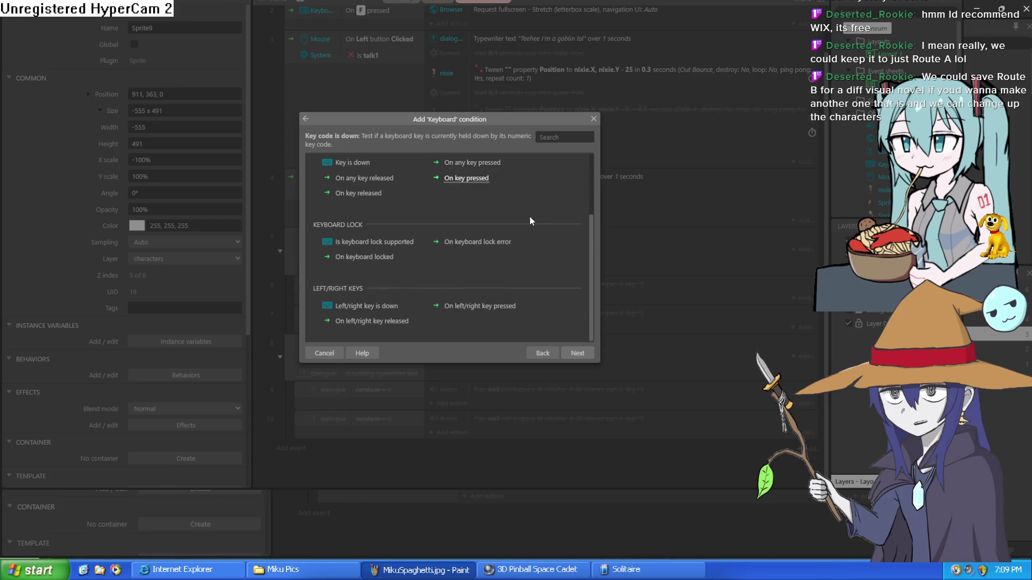
{"action": "double_click", "coordinate": [462, 180]}
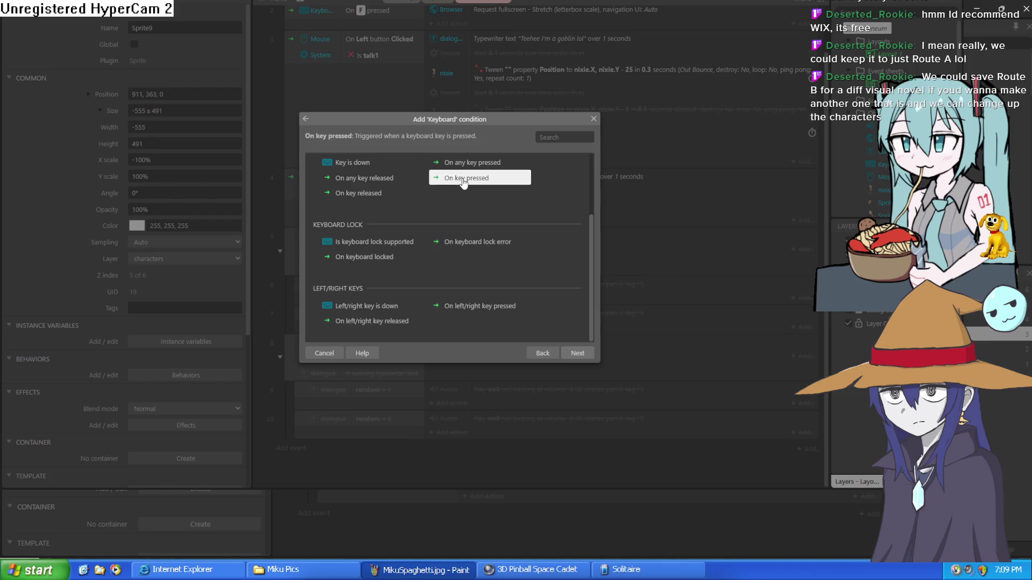
{"action": "left_click", "coordinate": [477, 246]}
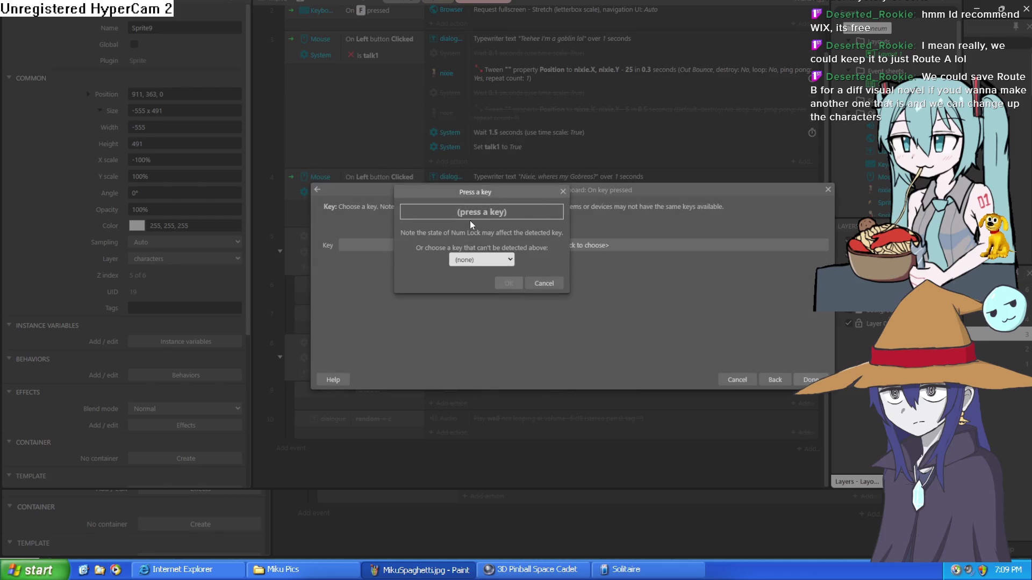
{"action": "type", "text": "R"}
{"action": "left_click", "coordinate": [519, 289]}
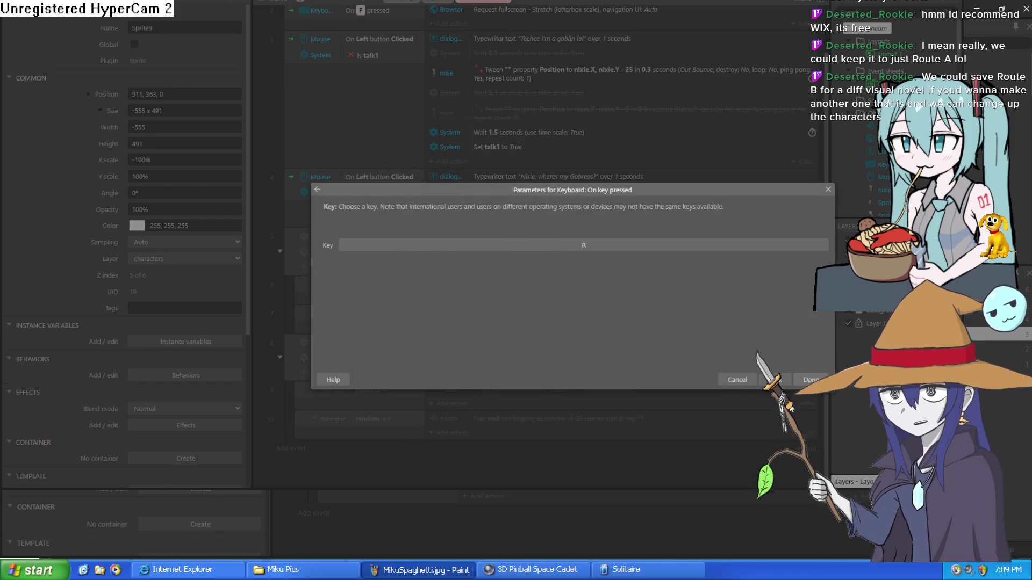
{"action": "left_click", "coordinate": [809, 380]}
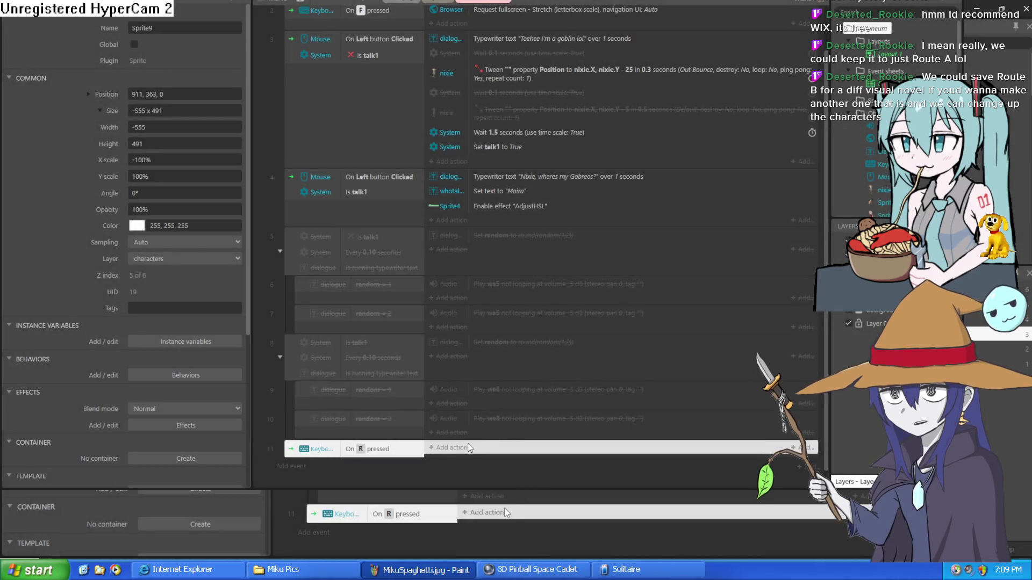
Step: Give the R event a System 'Restart layout' action and run a preview
{"action": "left_click", "coordinate": [459, 448]}
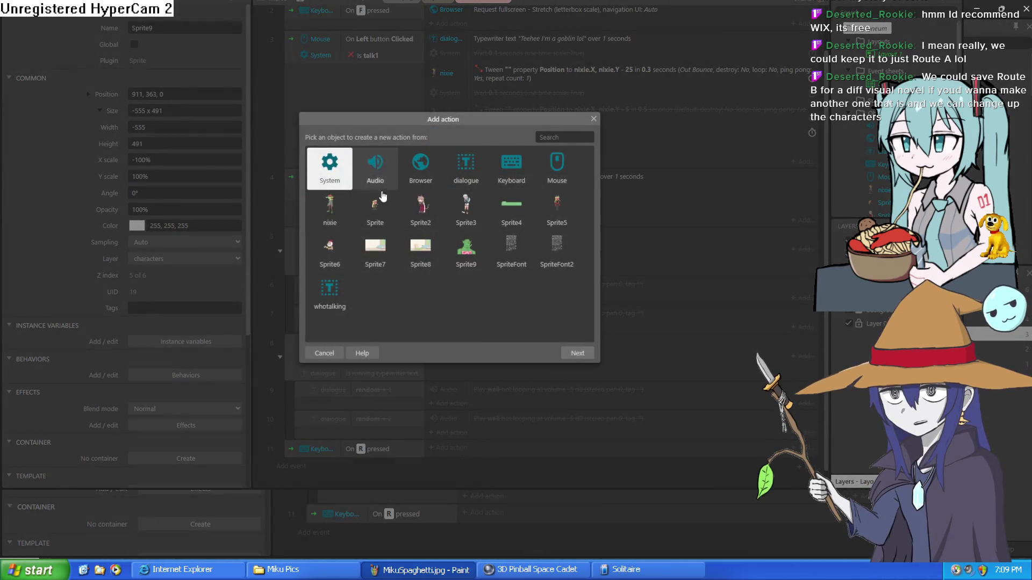
{"action": "double_click", "coordinate": [334, 163]}
{"action": "scroll", "coordinate": [423, 222], "scroll_direction": "down", "scroll_amount": 3}
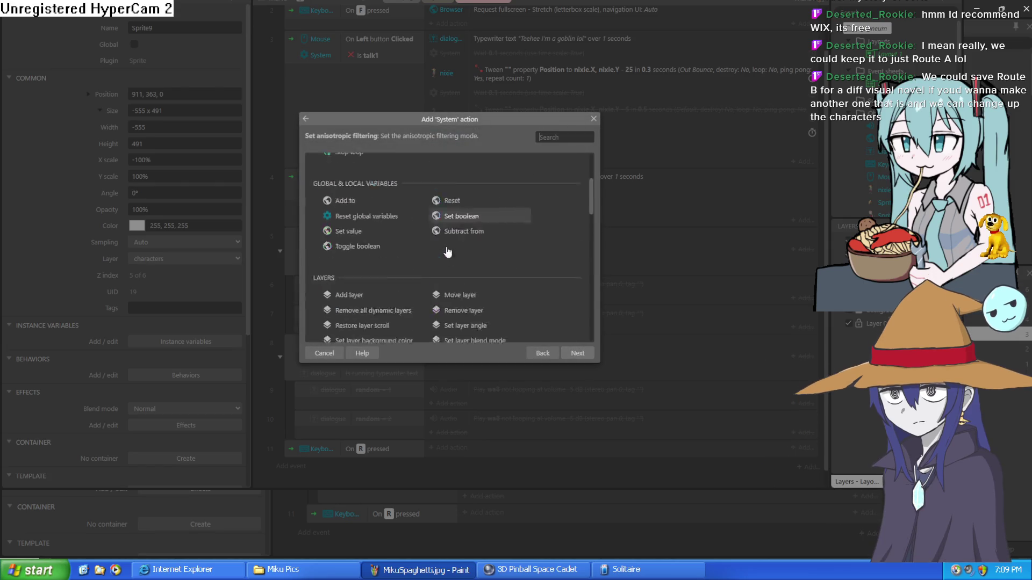
{"action": "scroll", "coordinate": [424, 222], "scroll_direction": "up", "scroll_amount": 3}
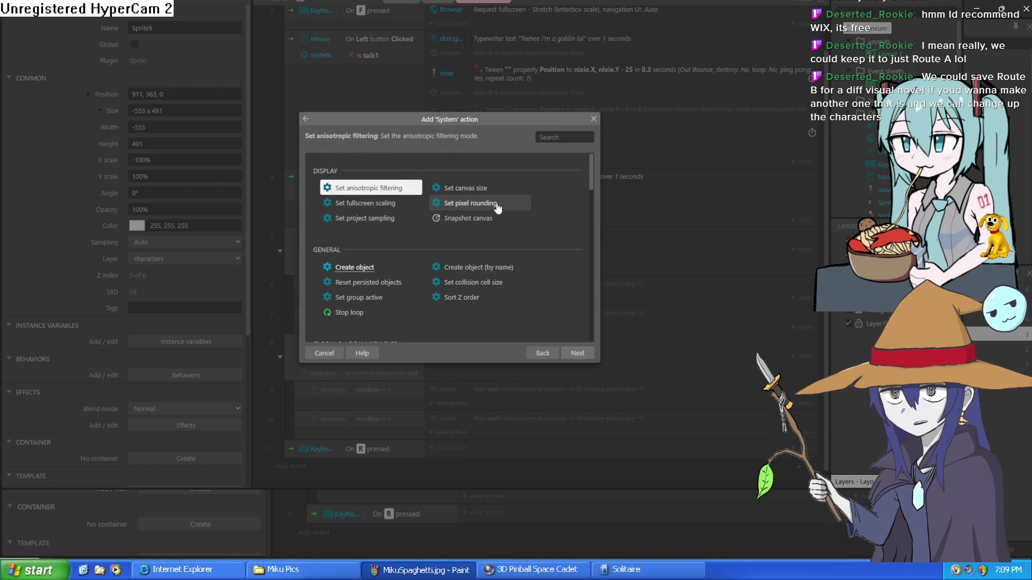
{"action": "scroll", "coordinate": [477, 194], "scroll_direction": "down", "scroll_amount": 5}
{"action": "scroll", "coordinate": [478, 194], "scroll_direction": "down", "scroll_amount": 3}
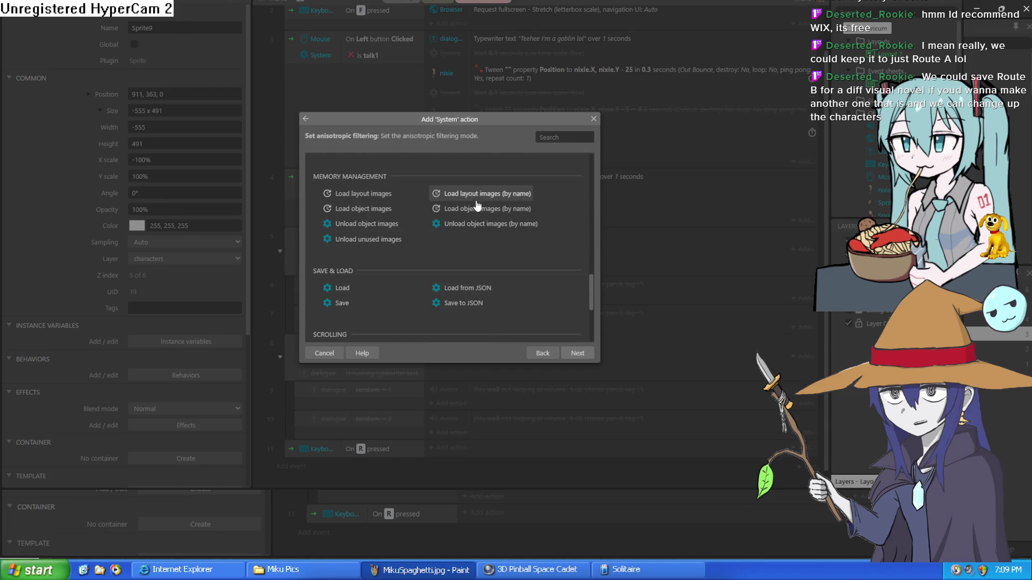
{"action": "scroll", "coordinate": [477, 206], "scroll_direction": "down", "scroll_amount": 3}
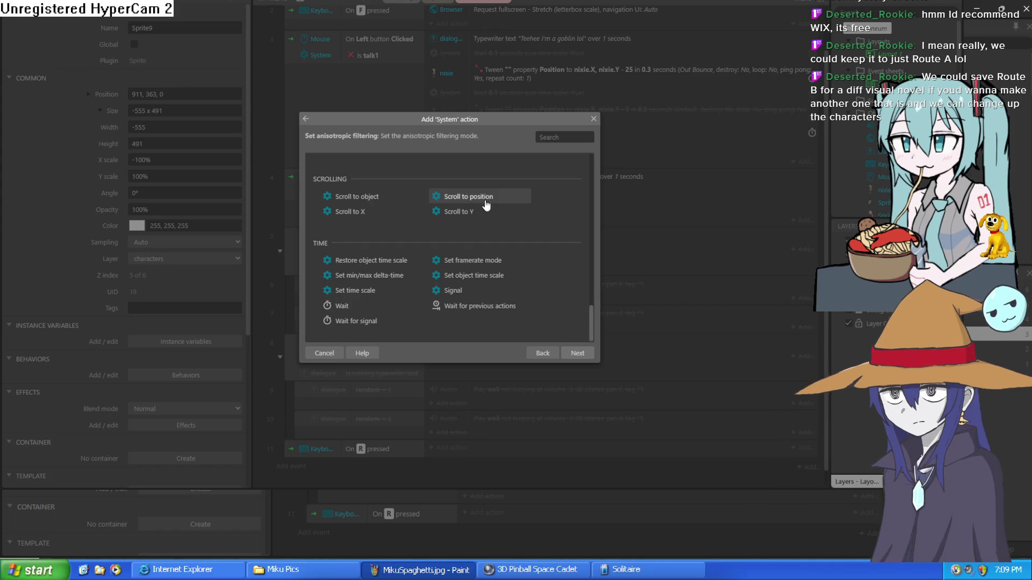
{"action": "scroll", "coordinate": [485, 203], "scroll_direction": "up", "scroll_amount": 5}
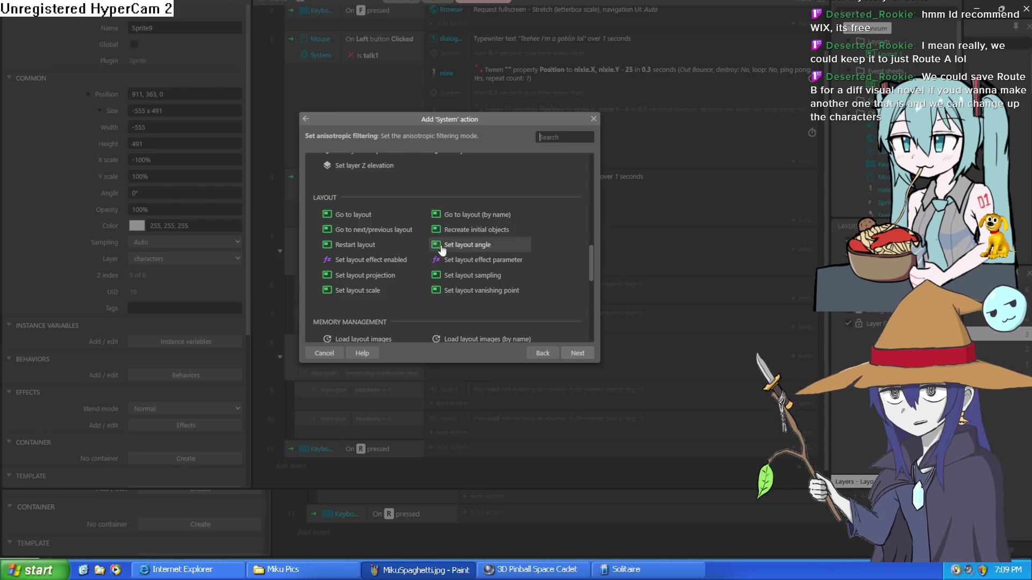
{"action": "double_click", "coordinate": [386, 245]}
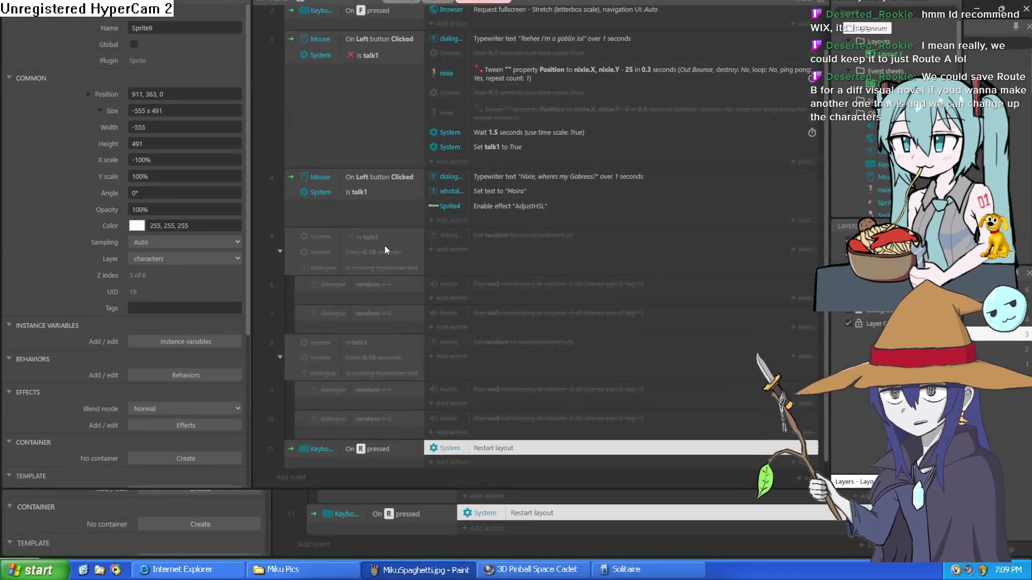
{"action": "left_click", "coordinate": [371, 6]}
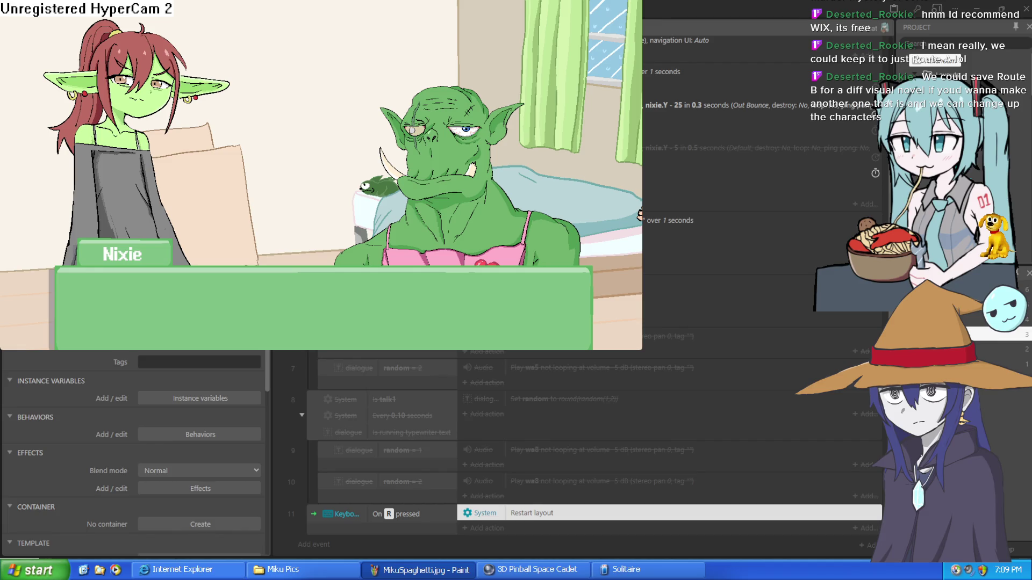
Step: Play through Nixie's and Moira's lines in fullscreen, then close the preview and zoom the editor out
{"action": "left_click", "coordinate": [480, 166]}
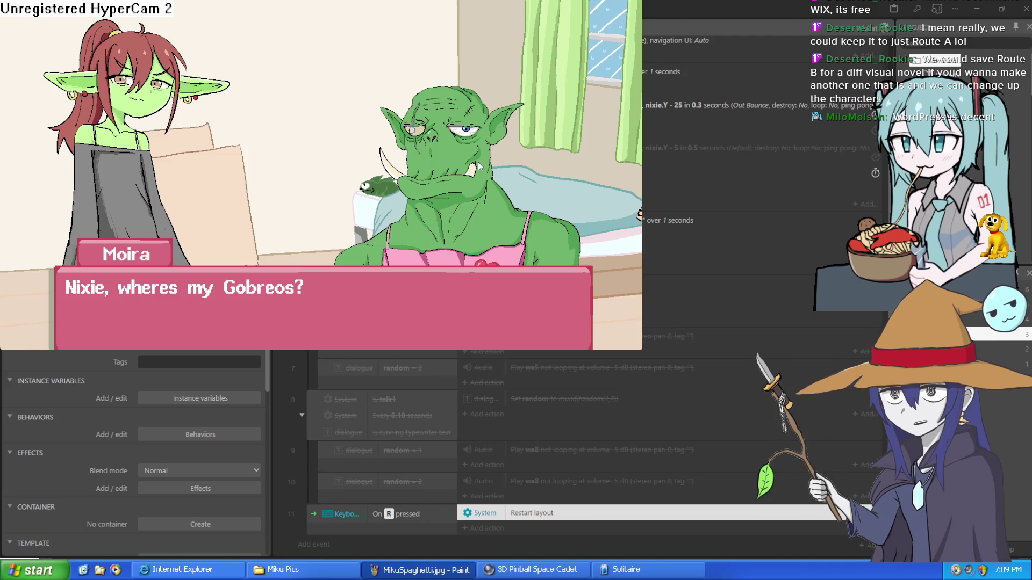
{"action": "key", "text": "F11"}
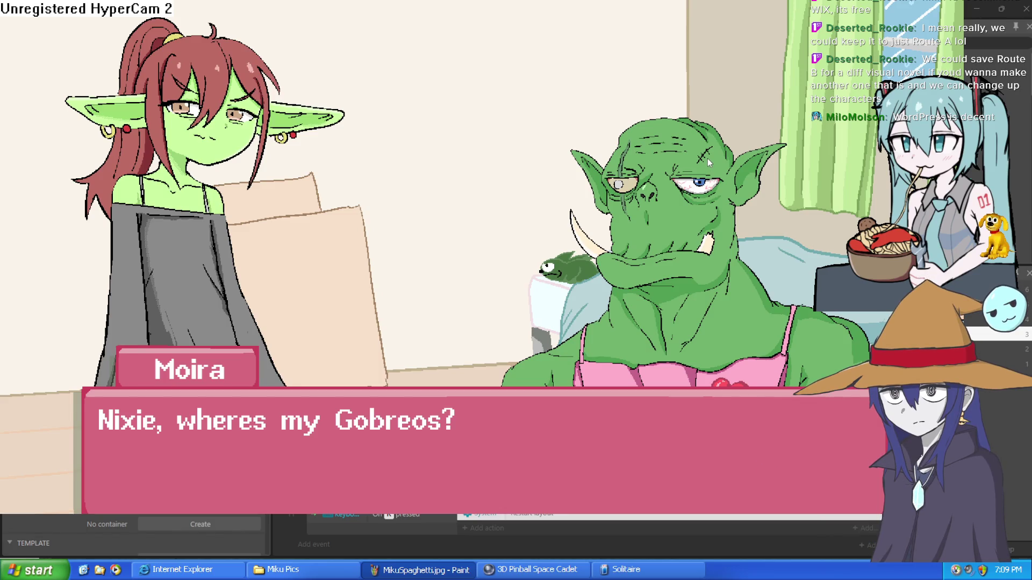
{"action": "left_click", "coordinate": [697, 169]}
{"action": "key", "text": "Escape"}
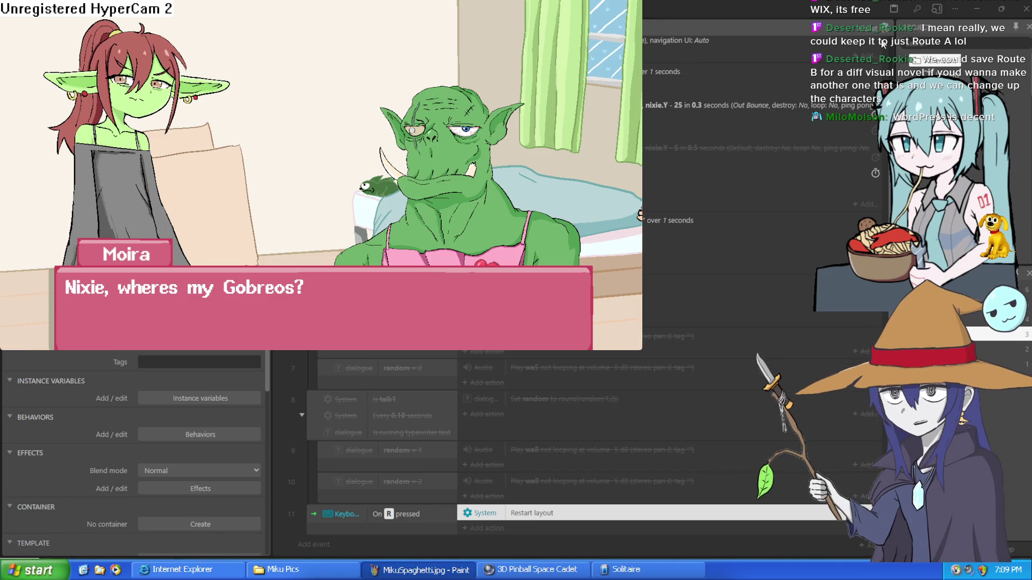
{"action": "left_click", "coordinate": [860, 66]}
{"action": "key", "text": "ctrl+minus"}
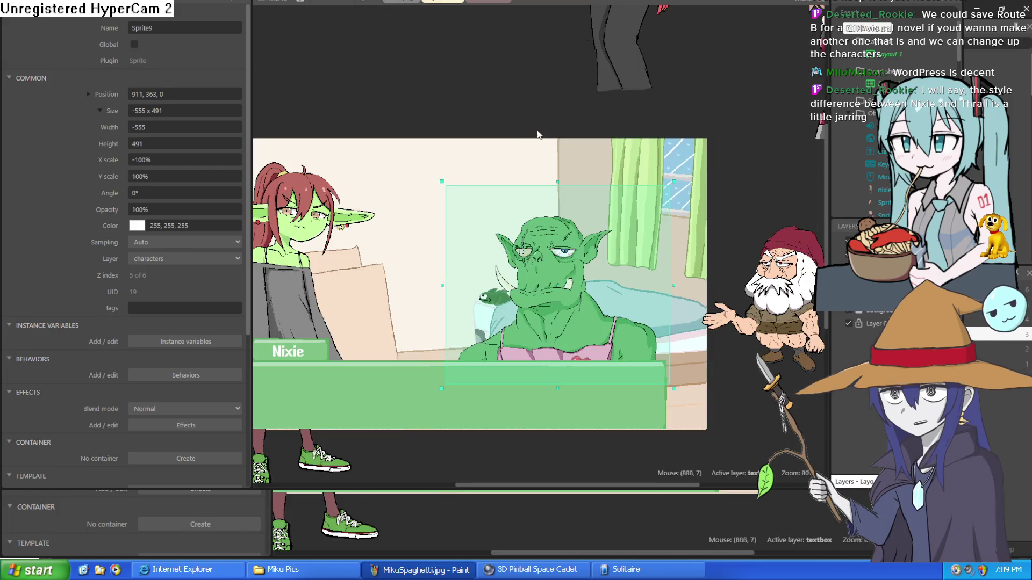
Step: Raise the orc (Sprite9) slightly higher in the scene
{"action": "mouse_move", "coordinate": [614, 40]}
{"action": "left_mouse_down"}
{"action": "mouse_move", "coordinate": [598, 47]}
{"action": "mouse_move", "coordinate": [591, 75]}
{"action": "left_mouse_up"}
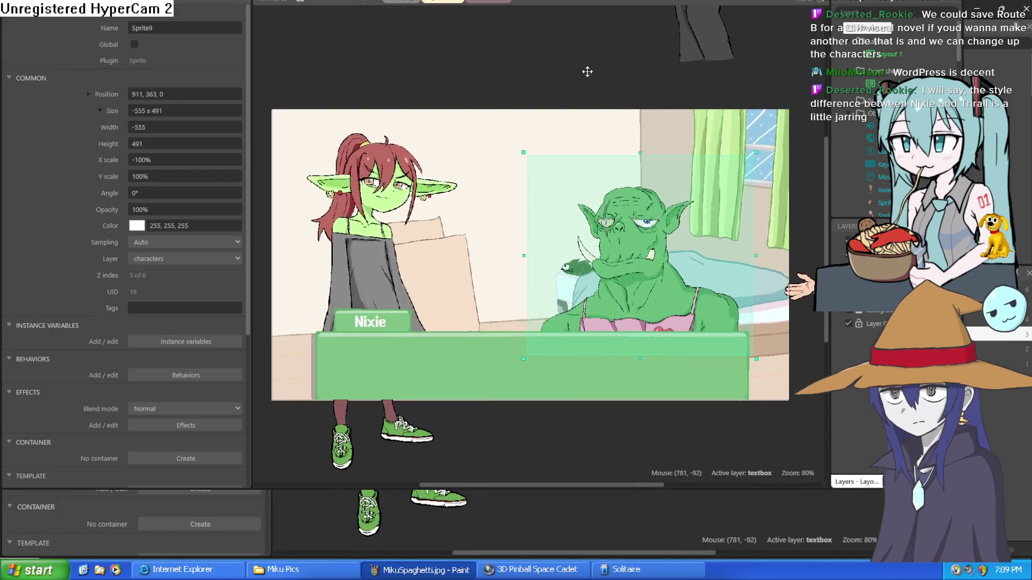
{"action": "left_click_drag", "start_coordinate": [663, 308], "coordinate": [660, 285]}
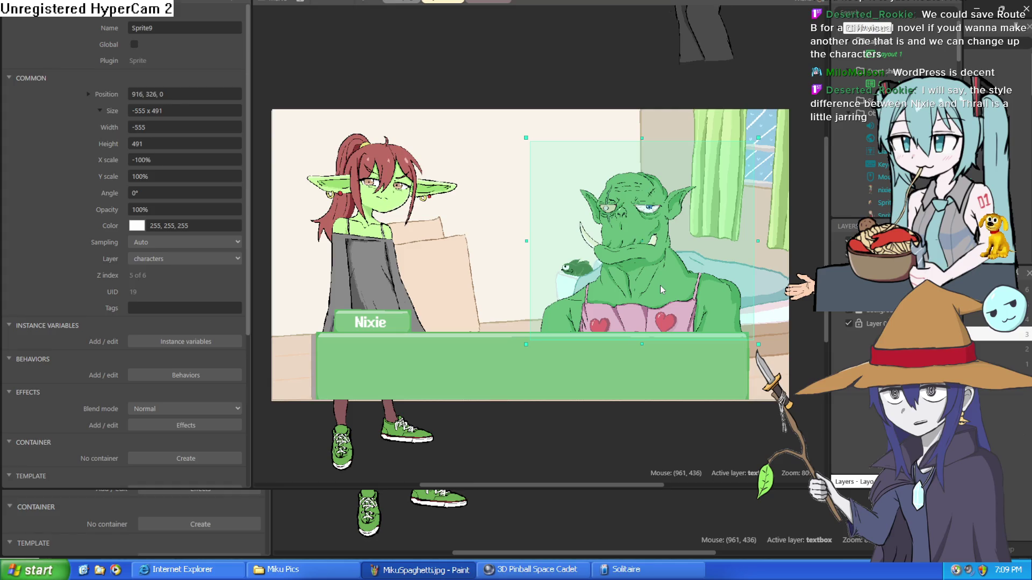
{"action": "left_click", "coordinate": [591, 50]}
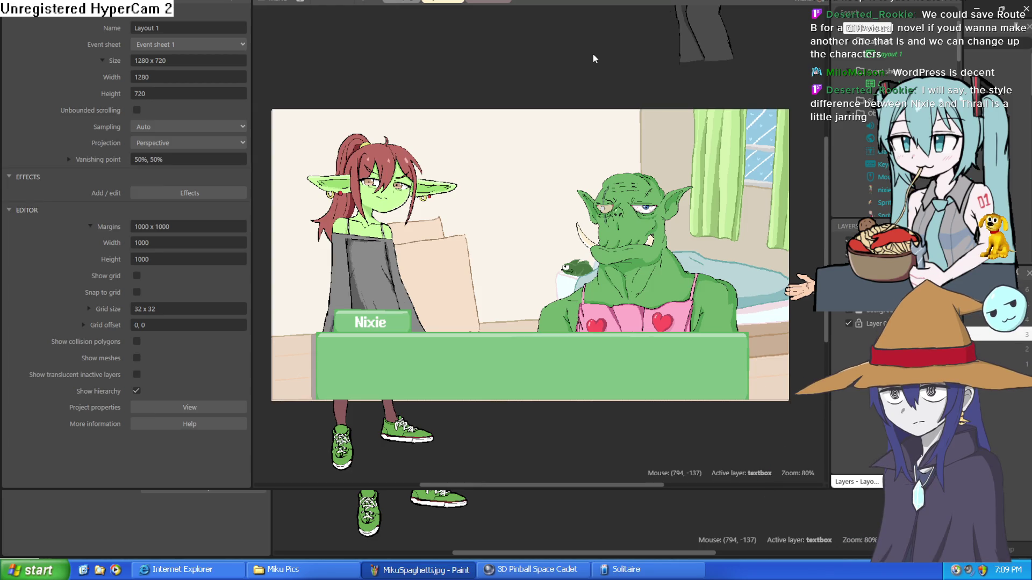
Step: Drag the dwarf sprite (Sprite6) onto the layout above the orc, around 895, 9
{"action": "left_click", "coordinate": [649, 243]}
{"action": "left_click", "coordinate": [598, 21]}
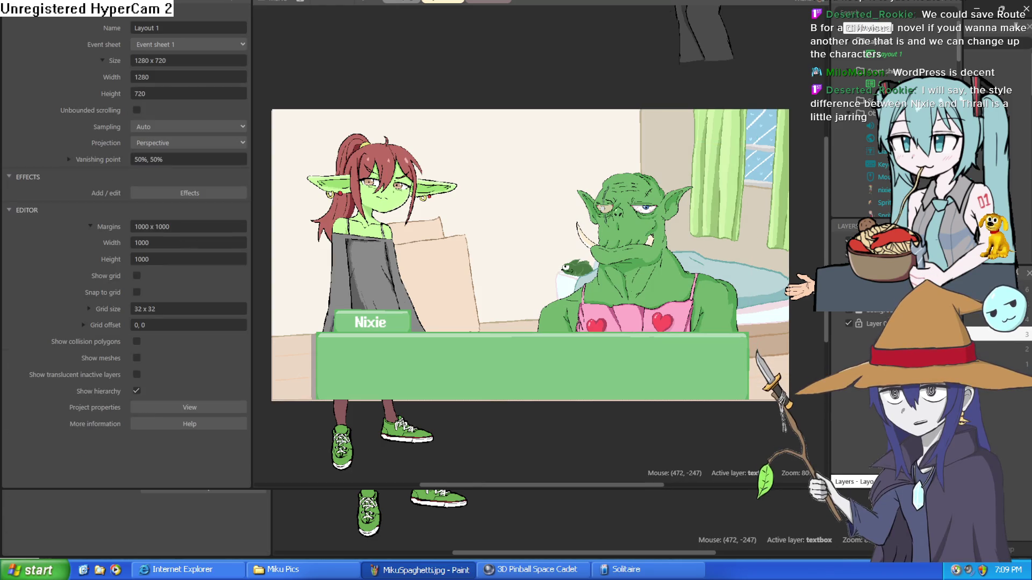
{"action": "left_click", "coordinate": [367, 5]}
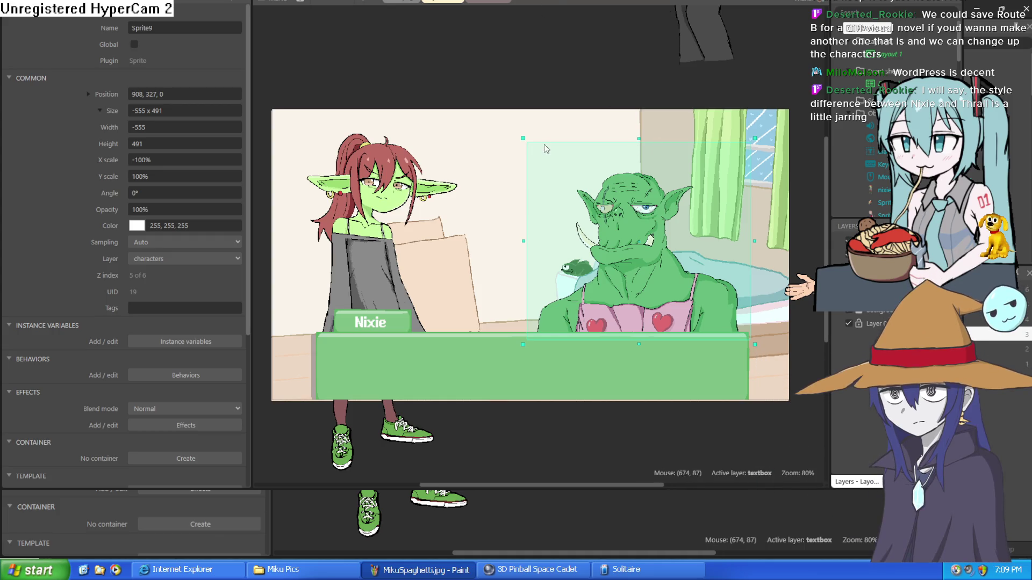
{"action": "left_click", "coordinate": [725, 447]}
{"action": "mouse_move", "coordinate": [800, 302]}
{"action": "left_mouse_down"}
{"action": "mouse_move", "coordinate": [630, 279]}
{"action": "mouse_move", "coordinate": [425, 298]}
{"action": "mouse_move", "coordinate": [457, 301]}
{"action": "mouse_move", "coordinate": [477, 264]}
{"action": "mouse_move", "coordinate": [491, 124]}
{"action": "mouse_move", "coordinate": [572, 143]}
{"action": "left_mouse_up"}
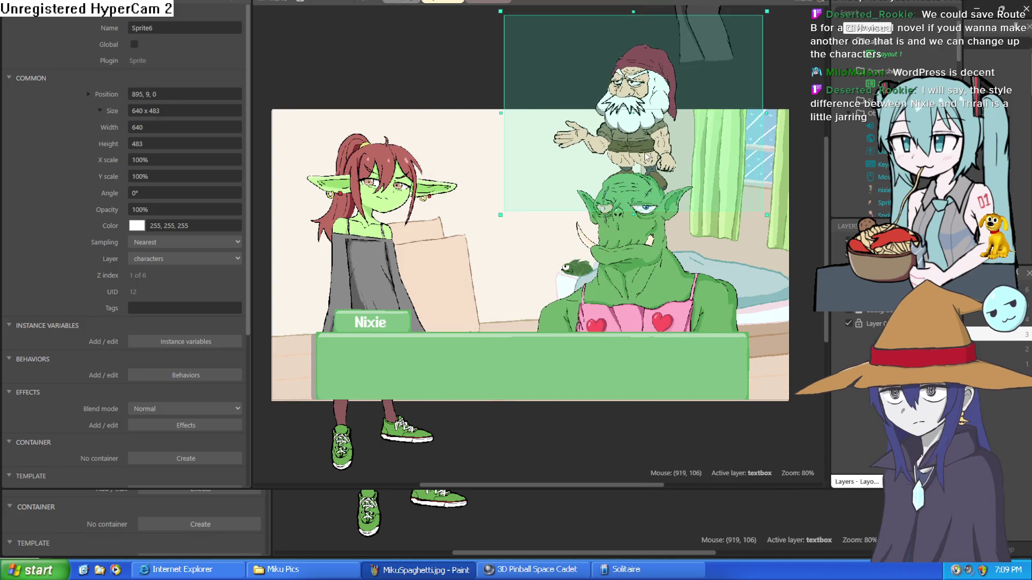
Step: In the Z Order bar, move the dwarf to the top of the characters layer
{"action": "right_click", "coordinate": [647, 144]}
{"action": "mouse_move", "coordinate": [702, 231]}
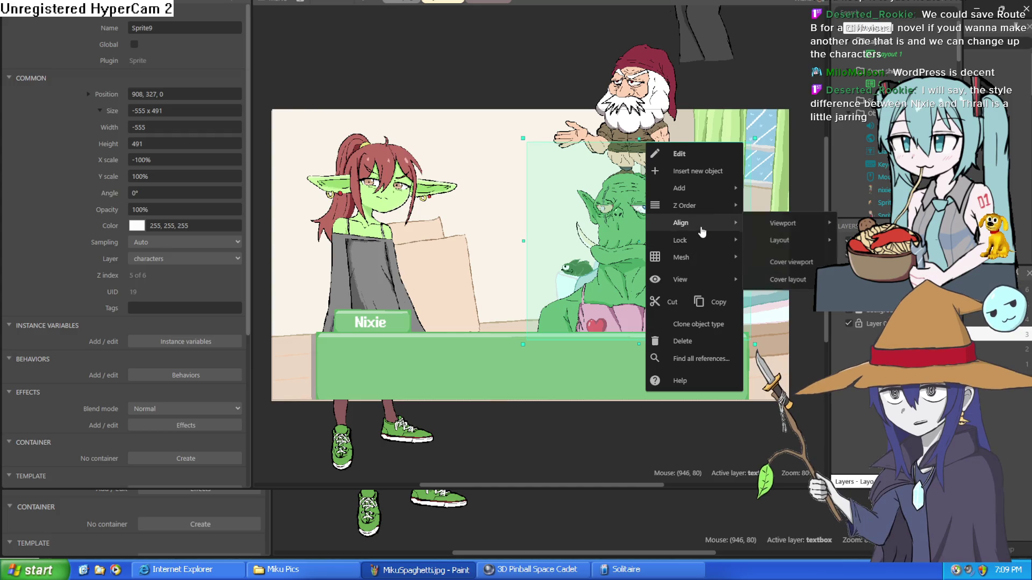
{"action": "mouse_move", "coordinate": [722, 209]}
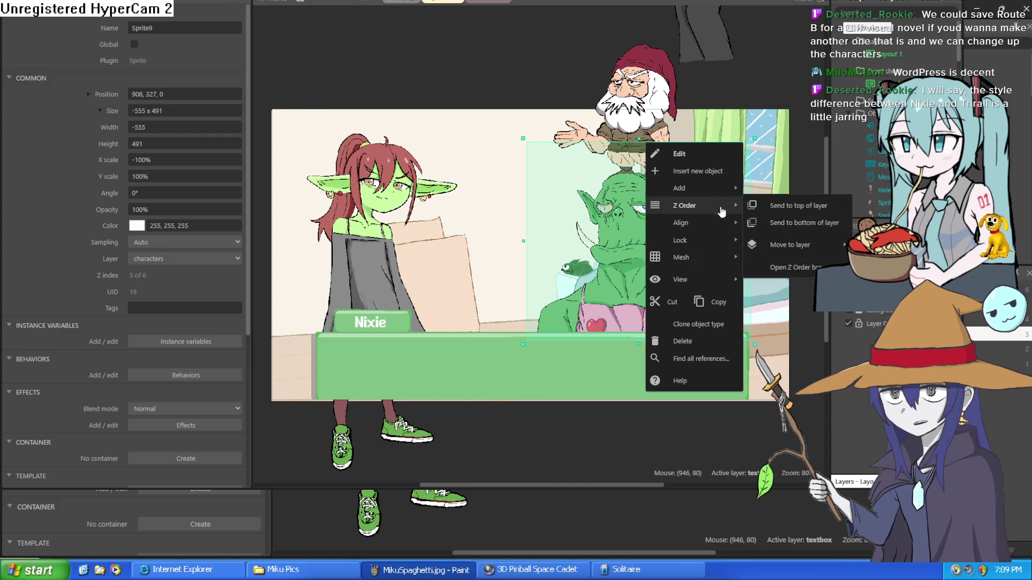
{"action": "left_click", "coordinate": [806, 267]}
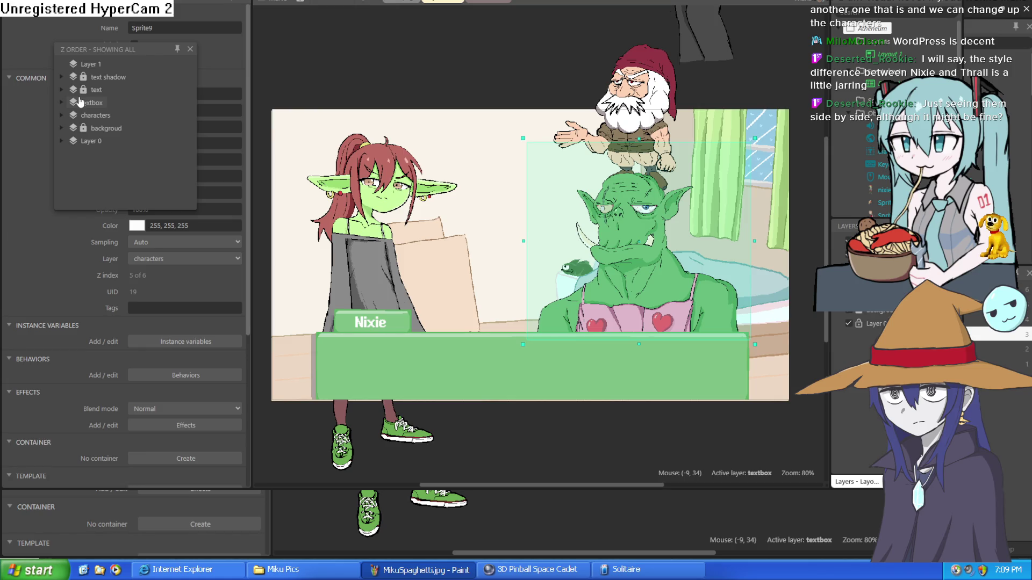
{"action": "left_click", "coordinate": [61, 115]}
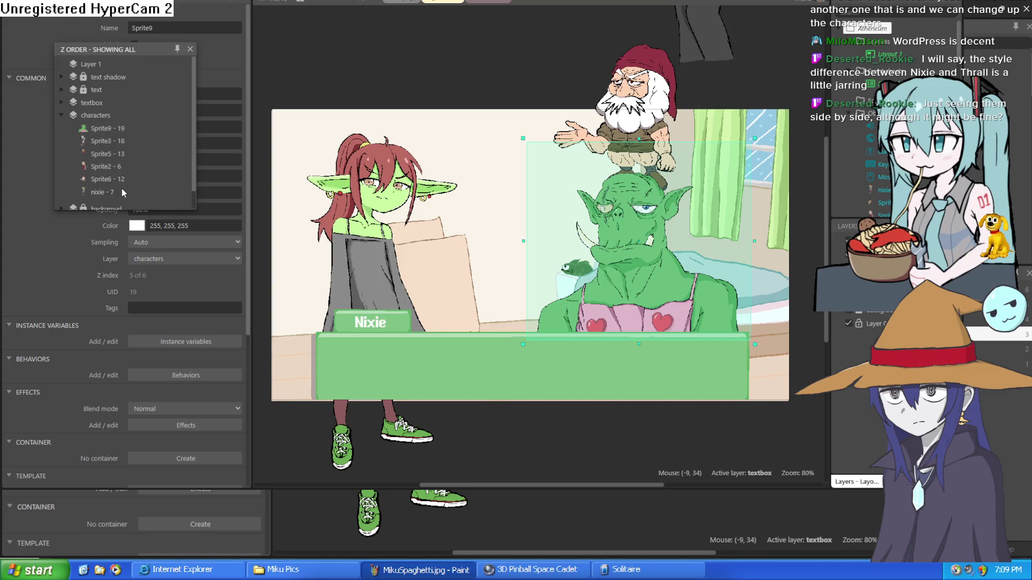
{"action": "left_click_drag", "start_coordinate": [113, 185], "coordinate": [105, 125]}
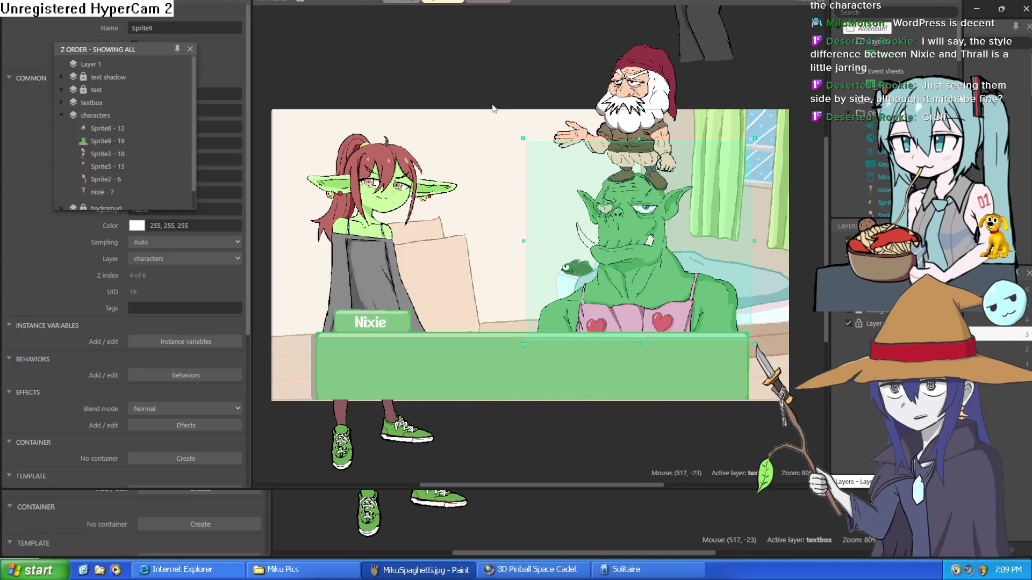
Step: Position the dwarf beside the orc's right side and run a preview
{"action": "left_click", "coordinate": [640, 124]}
{"action": "mouse_move", "coordinate": [640, 124]}
{"action": "left_mouse_down"}
{"action": "mouse_move", "coordinate": [642, 107]}
{"action": "mouse_move", "coordinate": [698, 253]}
{"action": "mouse_move", "coordinate": [569, 209]}
{"action": "mouse_move", "coordinate": [744, 199]}
{"action": "mouse_move", "coordinate": [704, 231]}
{"action": "mouse_move", "coordinate": [718, 219]}
{"action": "left_mouse_up"}
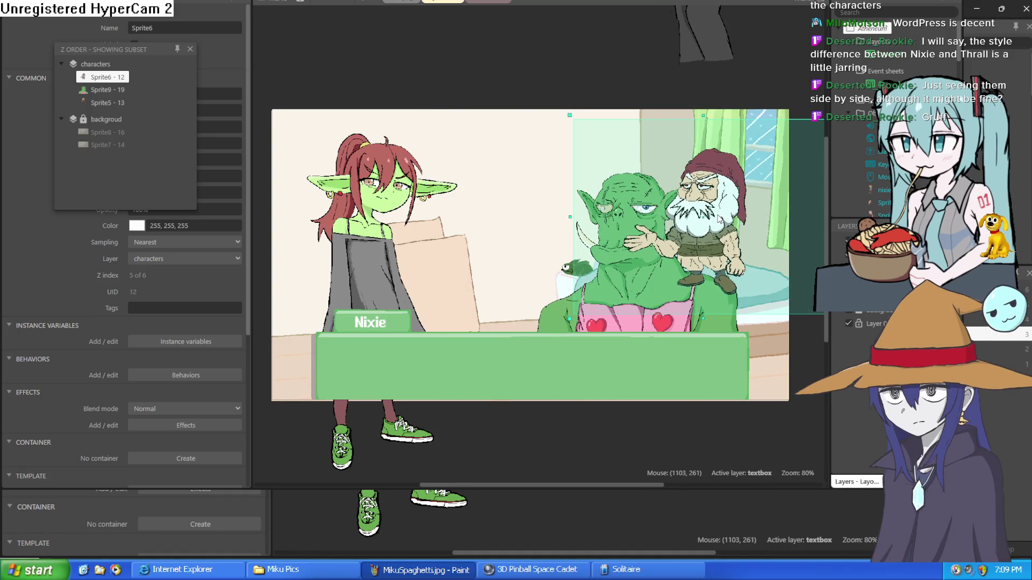
{"action": "left_click", "coordinate": [608, 63]}
{"action": "left_click", "coordinate": [618, 235]}
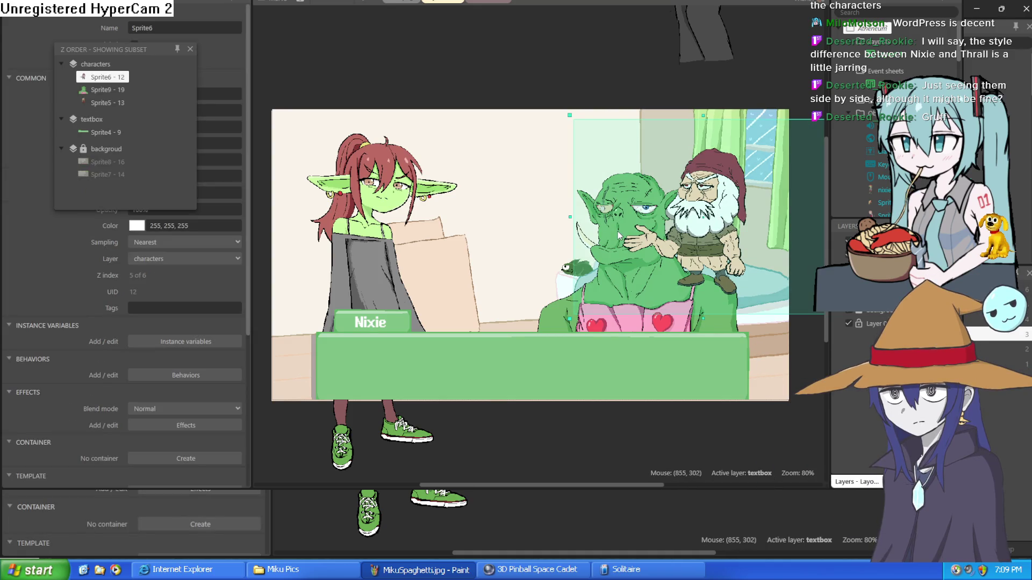
{"action": "scroll", "coordinate": [615, 269], "scroll_direction": "up", "scroll_amount": 7}
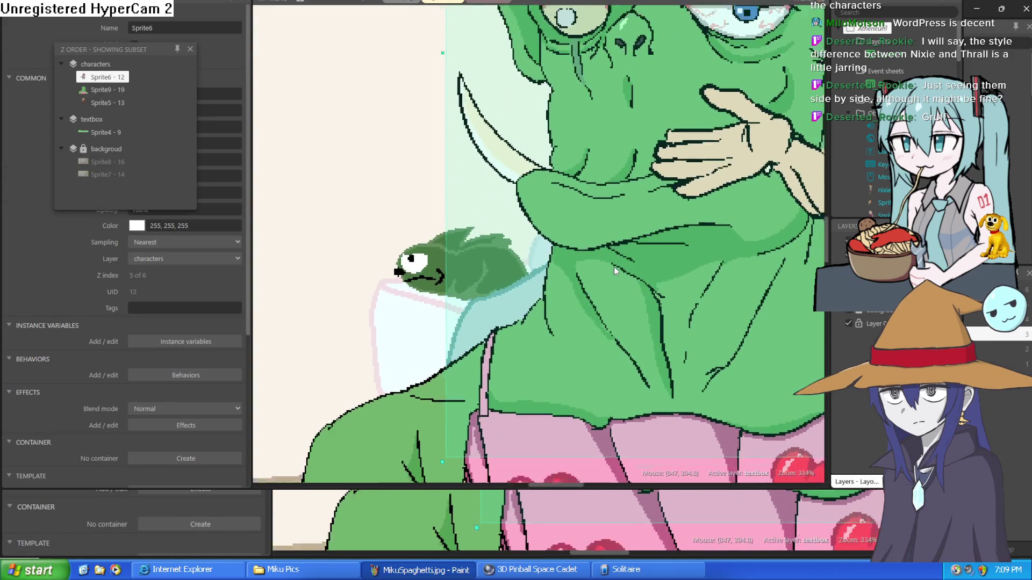
{"action": "scroll", "coordinate": [613, 267], "scroll_direction": "down", "scroll_amount": 7}
{"action": "left_click", "coordinate": [514, 62]}
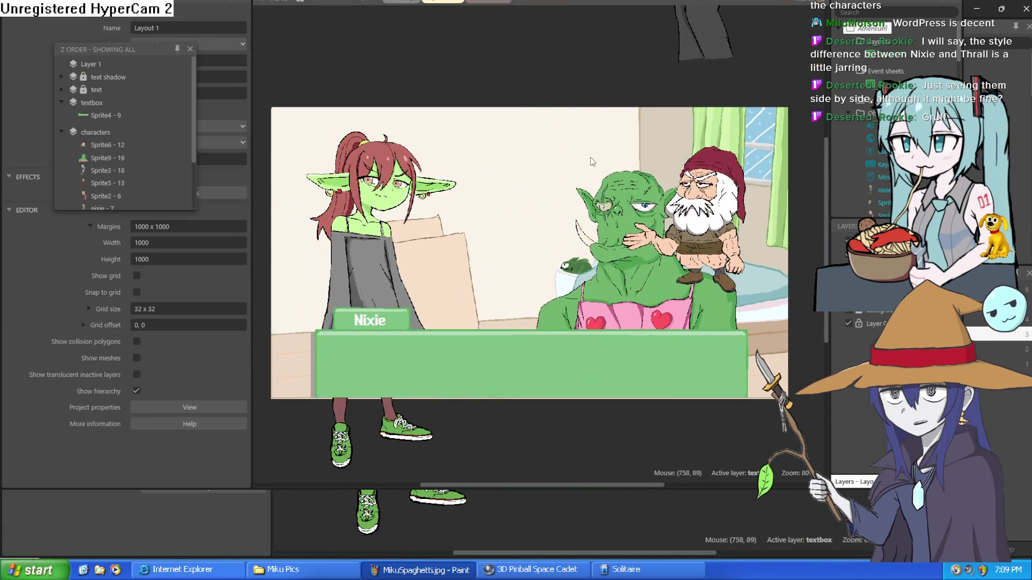
{"action": "mouse_move", "coordinate": [697, 244]}
{"action": "left_mouse_down"}
{"action": "mouse_move", "coordinate": [712, 303]}
{"action": "mouse_move", "coordinate": [700, 306]}
{"action": "mouse_move", "coordinate": [721, 296]}
{"action": "mouse_move", "coordinate": [704, 297]}
{"action": "left_mouse_up"}
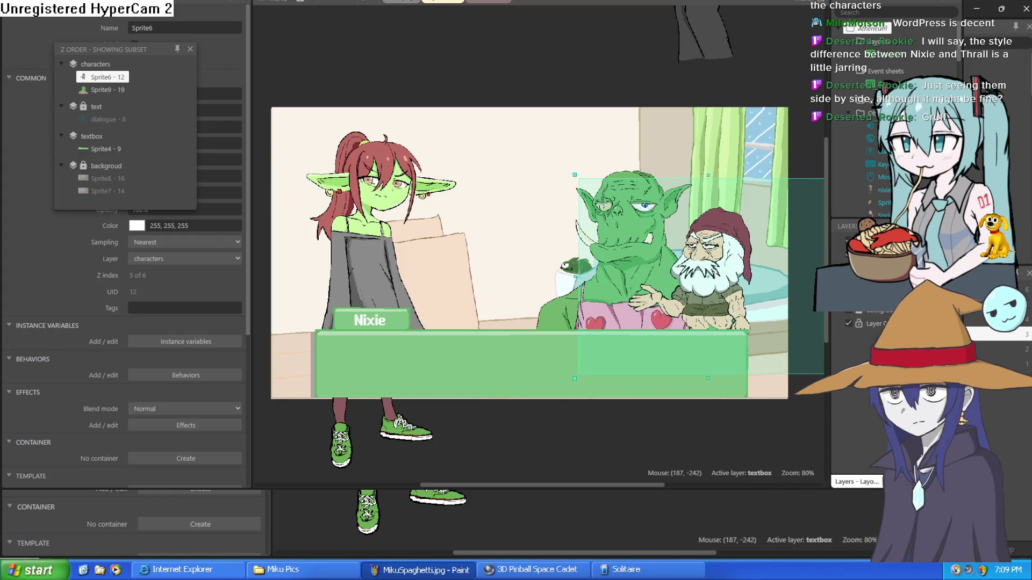
{"action": "left_click", "coordinate": [366, 7]}
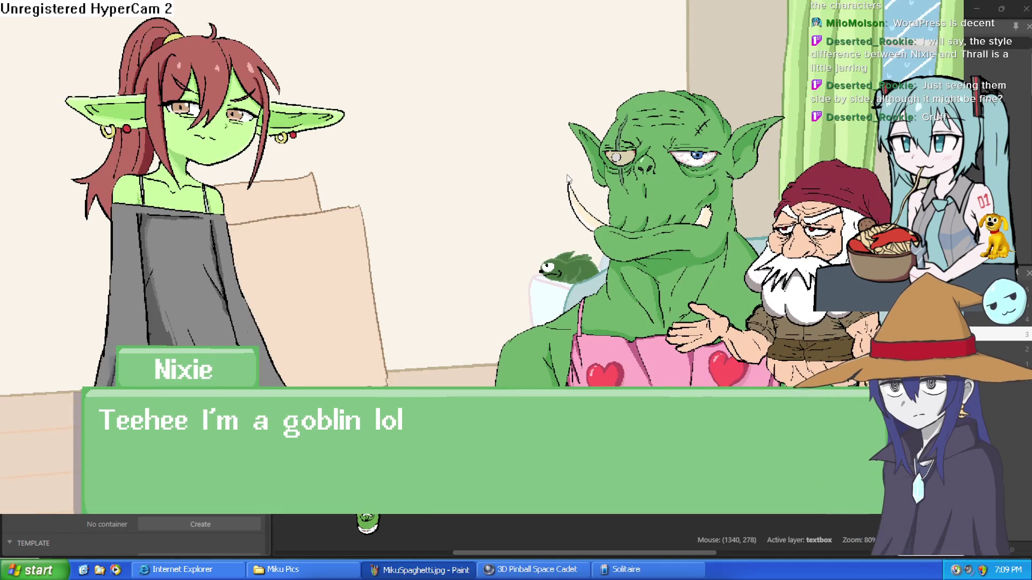
Step: Advance the preview to Moira's line and leave full-screen preview with Esc
{"action": "left_click", "coordinate": [568, 179]}
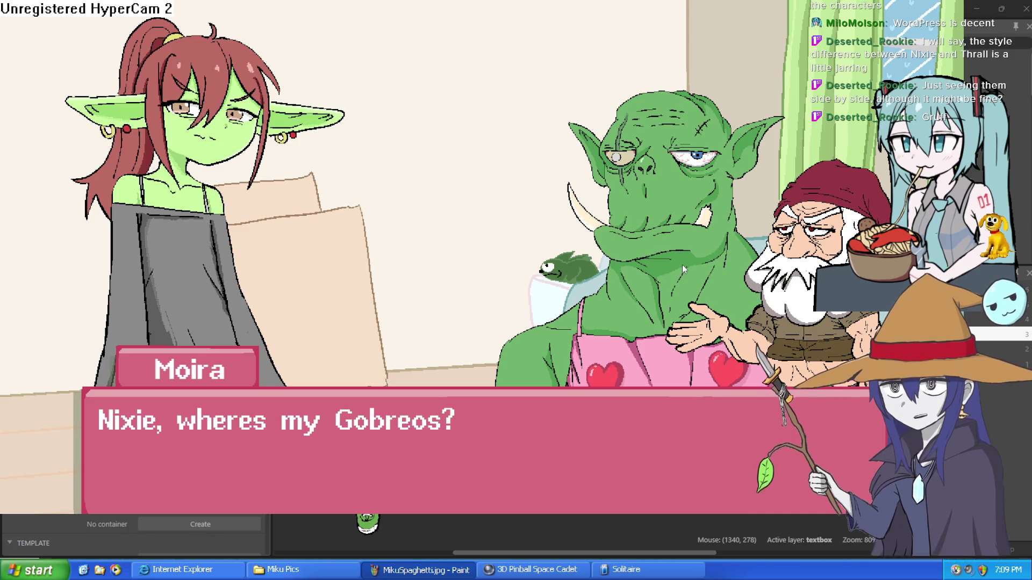
{"action": "key", "text": "Escape"}
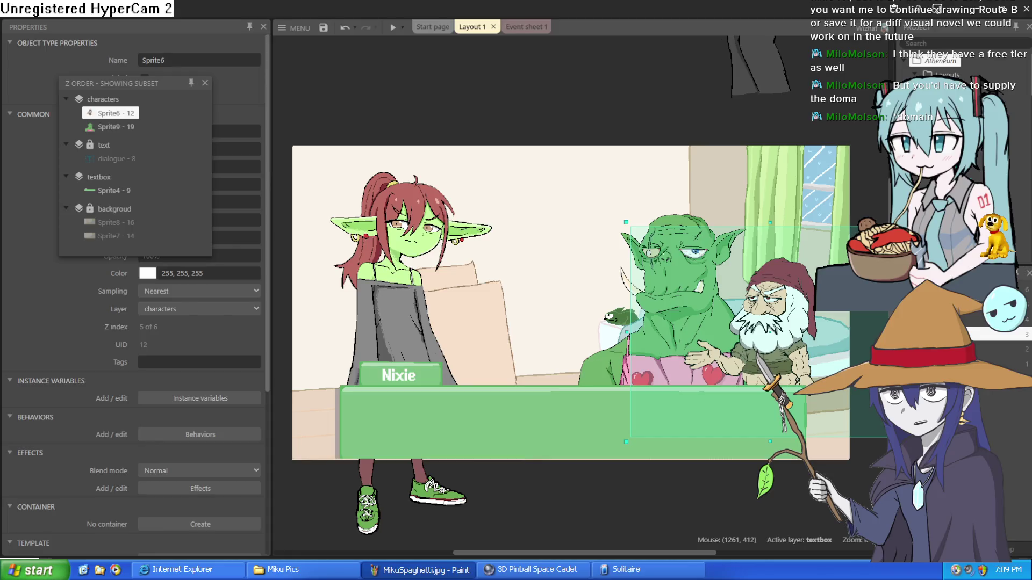
Step: Move the orc sprite up and left, then nudge it slightly lower
{"action": "scroll", "coordinate": [618, 269], "scroll_direction": "up", "scroll_amount": 3}
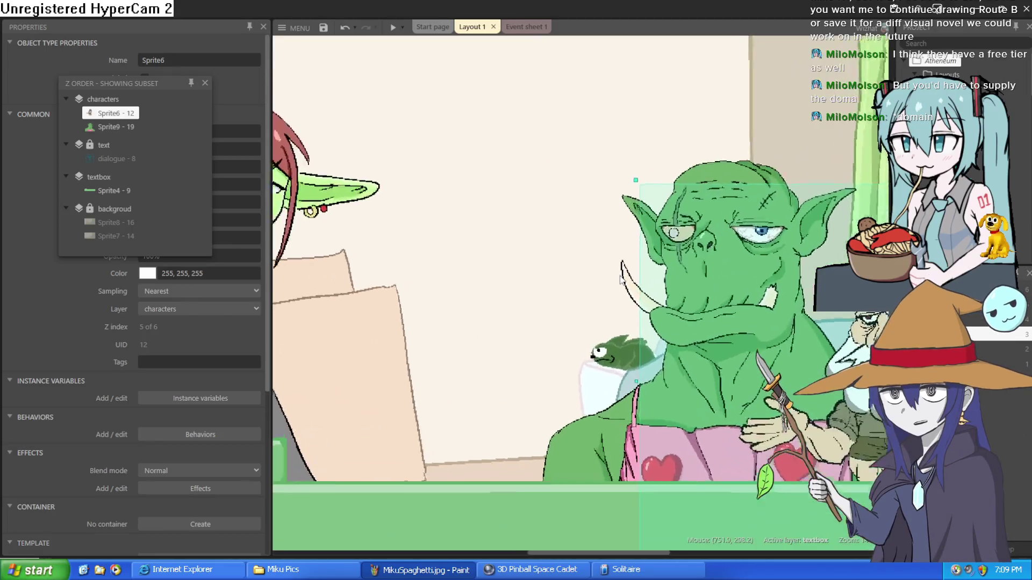
{"action": "scroll", "coordinate": [682, 41], "scroll_direction": "up", "scroll_amount": 10}
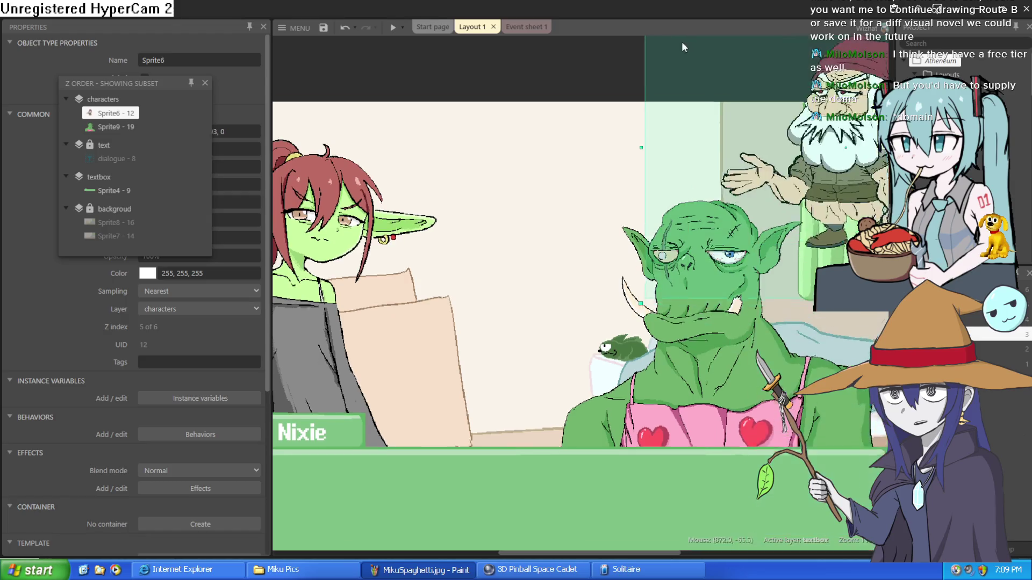
{"action": "scroll", "coordinate": [511, 364], "scroll_direction": "down", "scroll_amount": 10}
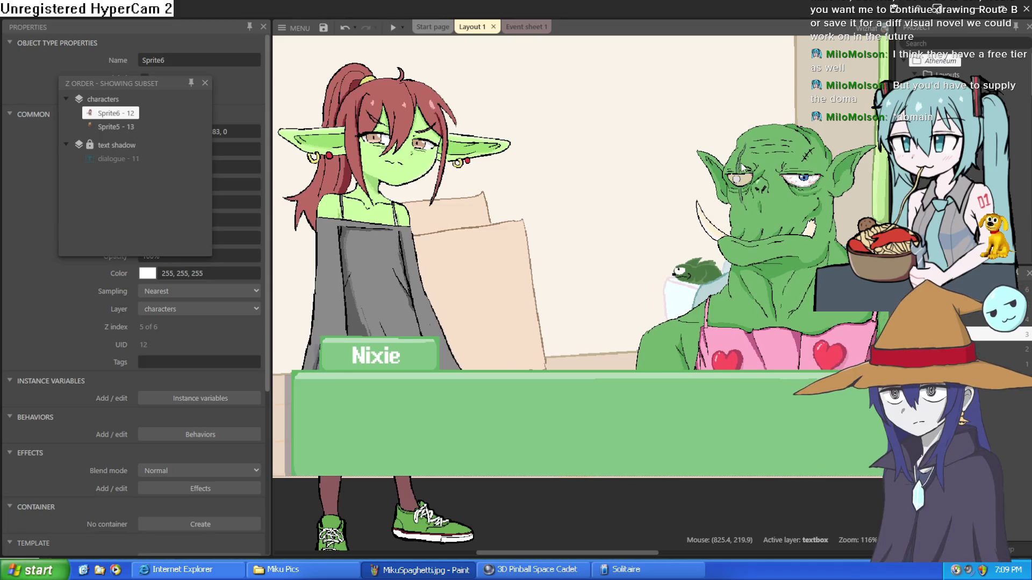
{"action": "left_click", "coordinate": [754, 175]}
{"action": "mouse_move", "coordinate": [754, 178]}
{"action": "left_mouse_down"}
{"action": "mouse_move", "coordinate": [731, 196]}
{"action": "mouse_move", "coordinate": [379, 179]}
{"action": "mouse_move", "coordinate": [466, 157]}
{"action": "mouse_move", "coordinate": [477, 176]}
{"action": "mouse_move", "coordinate": [508, 188]}
{"action": "mouse_move", "coordinate": [636, 215]}
{"action": "left_mouse_up"}
{"action": "scroll", "coordinate": [635, 215], "scroll_direction": "left", "scroll_amount": 5}
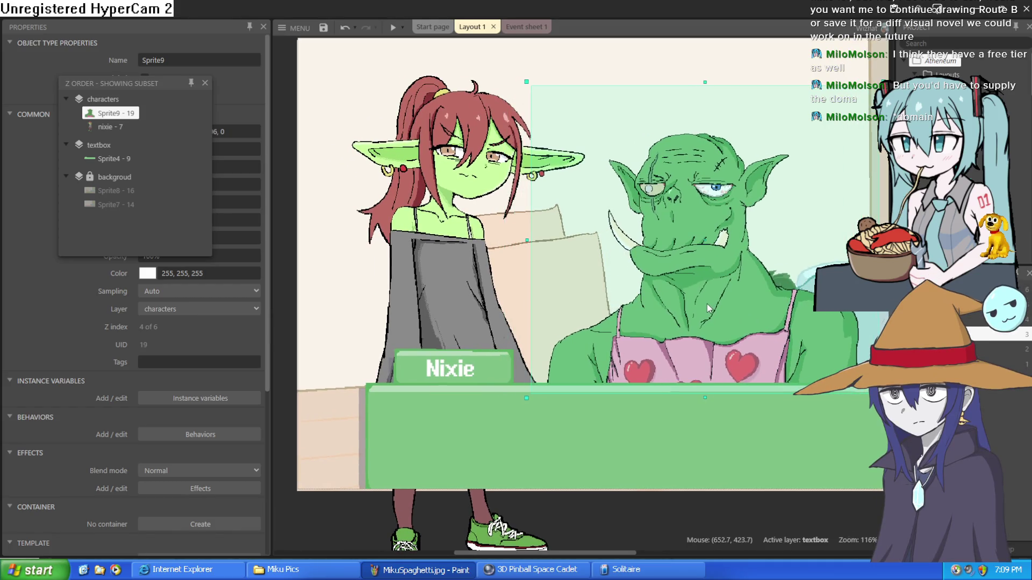
{"action": "scroll", "coordinate": [681, 310], "scroll_direction": "right", "scroll_amount": 3}
{"action": "left_click_drag", "start_coordinate": [670, 308], "coordinate": [673, 319]}
{"action": "scroll", "coordinate": [613, 290], "scroll_direction": "right", "scroll_amount": 4}
{"action": "scroll", "coordinate": [613, 290], "scroll_direction": "down", "scroll_amount": 2}
{"action": "scroll", "coordinate": [613, 289], "scroll_direction": "up", "scroll_amount": 2}
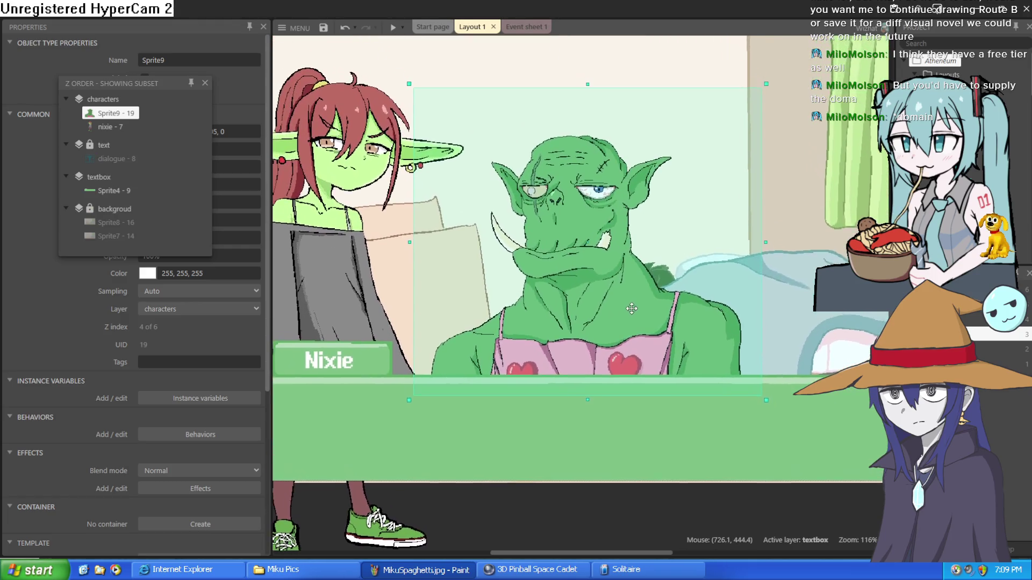
{"action": "scroll", "coordinate": [613, 290], "scroll_direction": "left", "scroll_amount": 1}
{"action": "scroll", "coordinate": [693, 172], "scroll_direction": "up", "scroll_amount": 8}
Step: Shift the orc to the right of Nixie, just behind the dialogue box, then deselect
{"action": "left_click", "coordinate": [547, 99]}
{"action": "scroll", "coordinate": [553, 223], "scroll_direction": "up", "scroll_amount": 10}
{"action": "scroll", "coordinate": [624, 141], "scroll_direction": "up", "scroll_amount": 2}
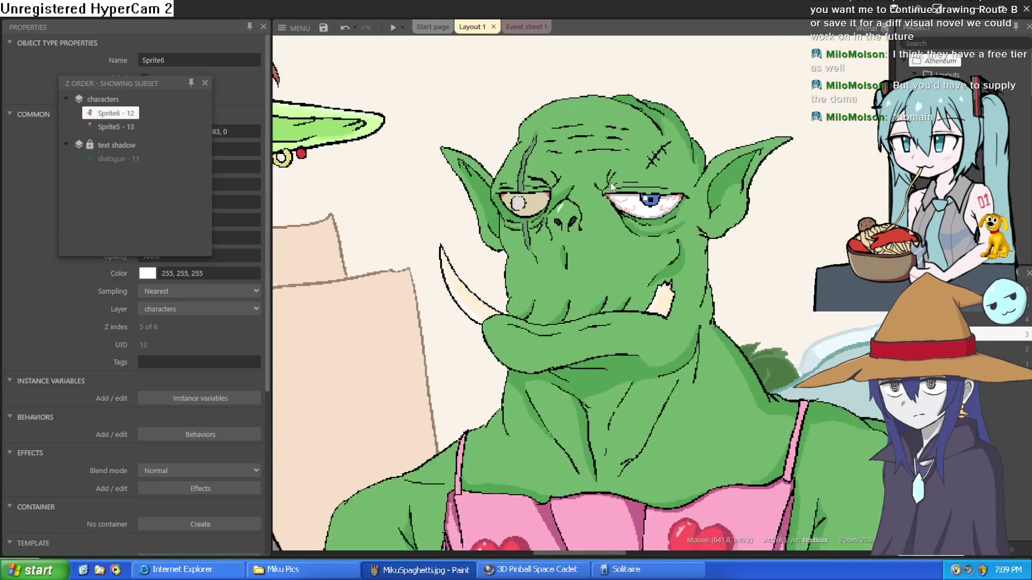
{"action": "scroll", "coordinate": [623, 141], "scroll_direction": "down", "scroll_amount": 4}
{"action": "scroll", "coordinate": [616, 209], "scroll_direction": "up", "scroll_amount": 8}
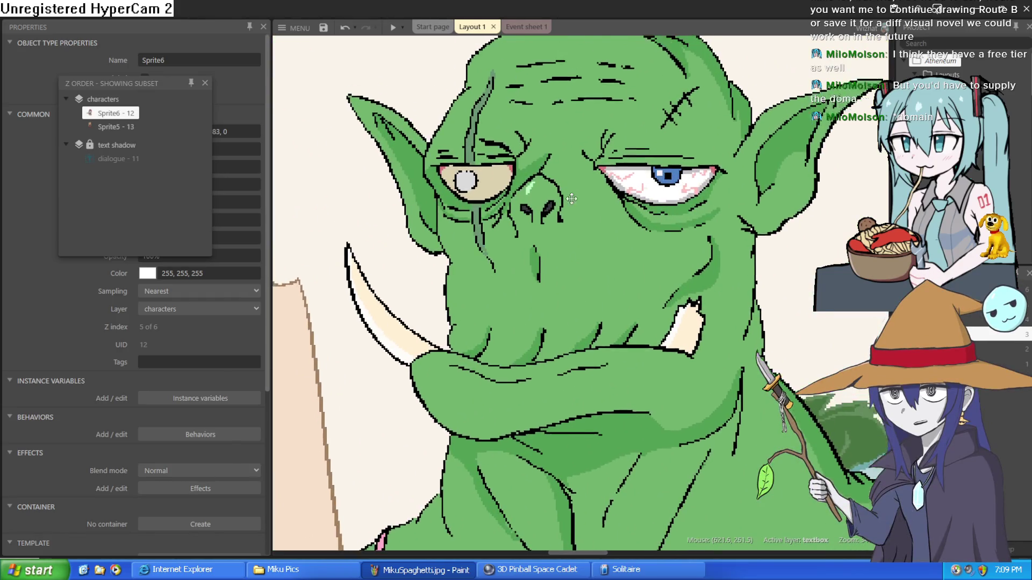
{"action": "scroll", "coordinate": [618, 215], "scroll_direction": "up", "scroll_amount": 2}
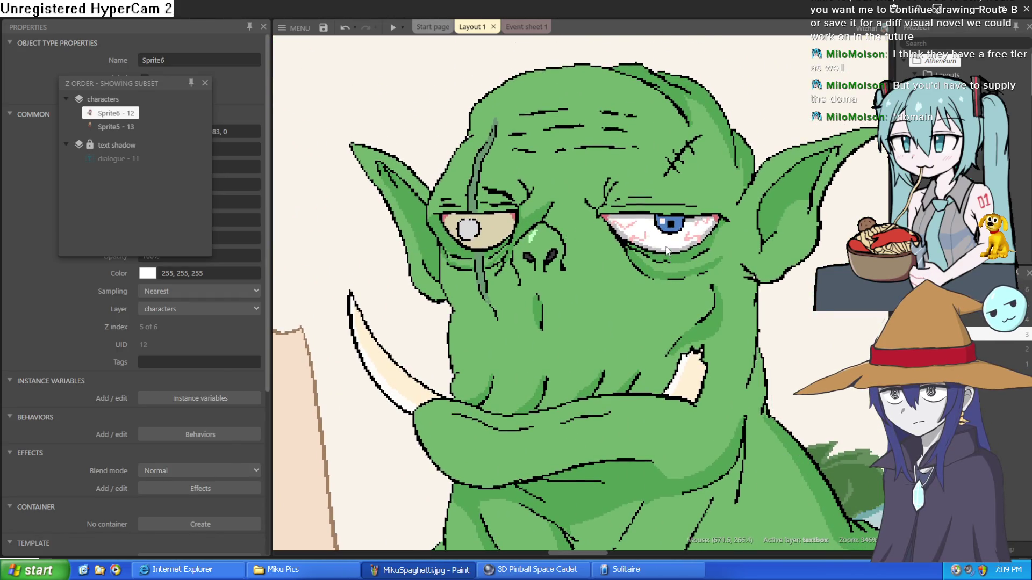
{"action": "scroll", "coordinate": [667, 254], "scroll_direction": "down", "scroll_amount": 2}
{"action": "scroll", "coordinate": [666, 253], "scroll_direction": "up", "scroll_amount": 3}
{"action": "scroll", "coordinate": [440, 210], "scroll_direction": "up", "scroll_amount": 5}
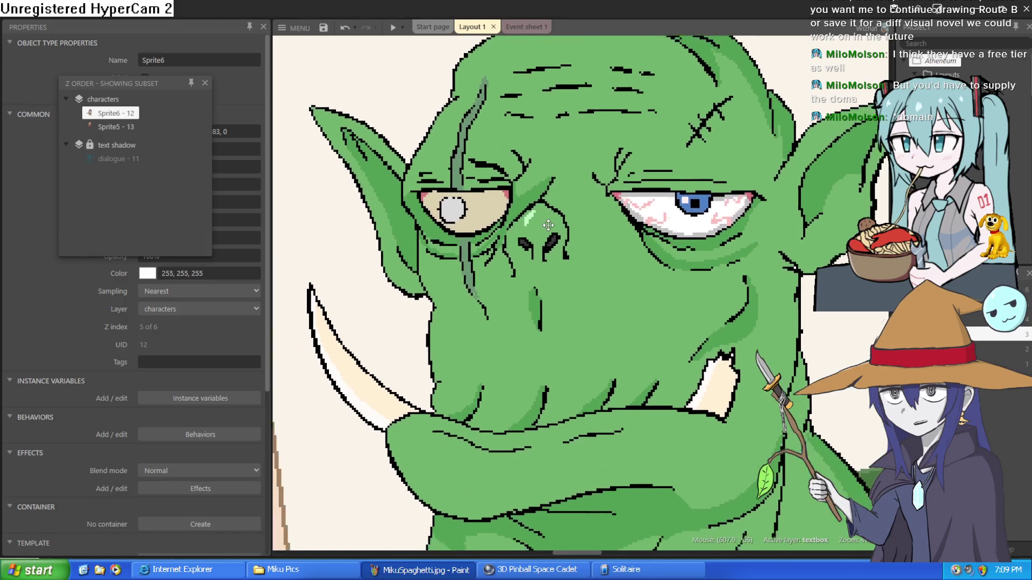
{"action": "scroll", "coordinate": [529, 256], "scroll_direction": "down", "scroll_amount": 4}
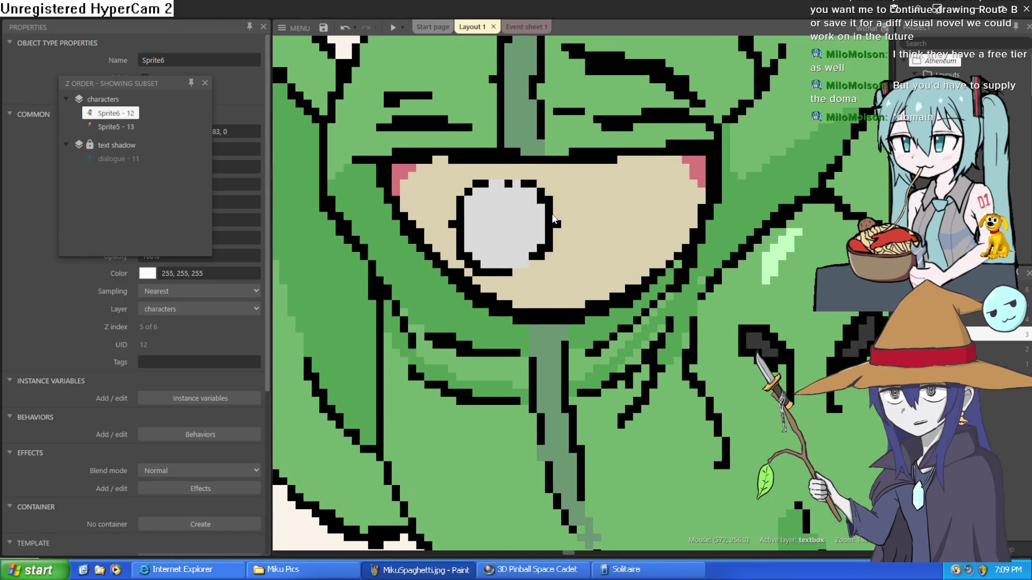
{"action": "scroll", "coordinate": [505, 216], "scroll_direction": "up", "scroll_amount": 3}
{"action": "scroll", "coordinate": [505, 217], "scroll_direction": "up", "scroll_amount": 4}
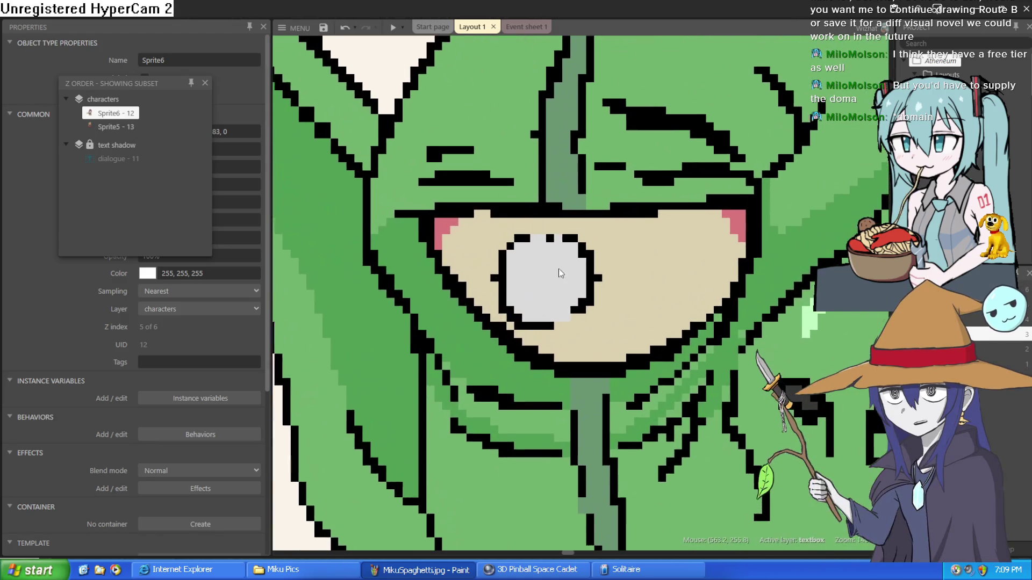
{"action": "scroll", "coordinate": [559, 269], "scroll_direction": "down", "scroll_amount": 4}
{"action": "scroll", "coordinate": [629, 241], "scroll_direction": "up", "scroll_amount": 1}
{"action": "scroll", "coordinate": [709, 232], "scroll_direction": "down", "scroll_amount": 2}
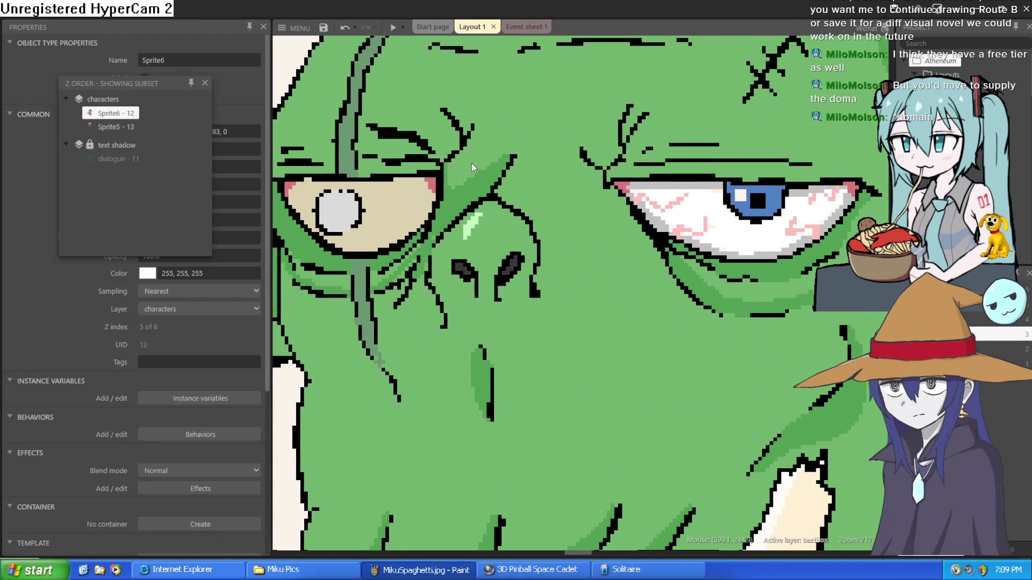
{"action": "scroll", "coordinate": [738, 197], "scroll_direction": "down", "scroll_amount": 1}
{"action": "scroll", "coordinate": [740, 298], "scroll_direction": "down", "scroll_amount": 3}
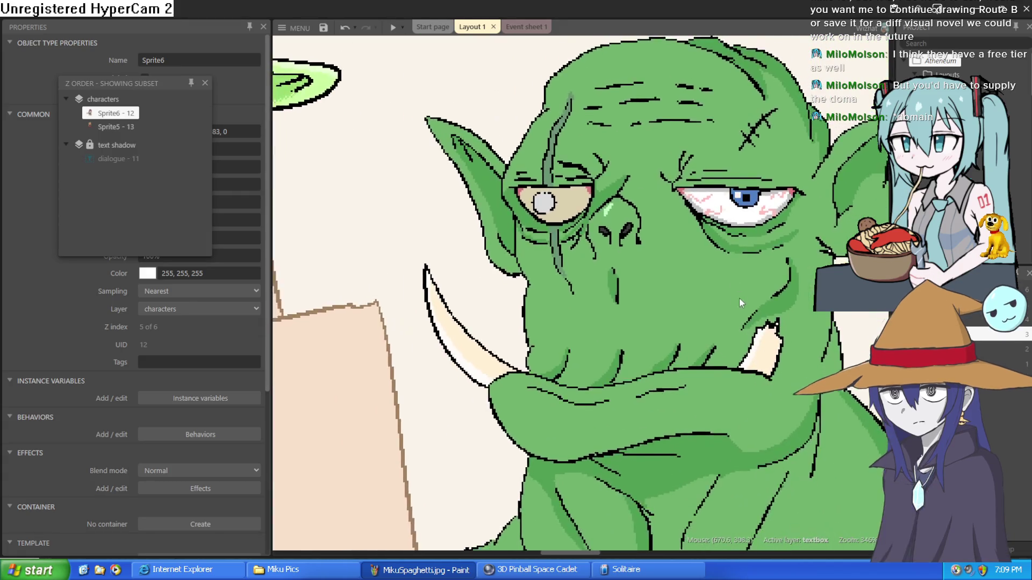
{"action": "scroll", "coordinate": [686, 272], "scroll_direction": "up", "scroll_amount": 2}
{"action": "scroll", "coordinate": [685, 272], "scroll_direction": "down", "scroll_amount": 5}
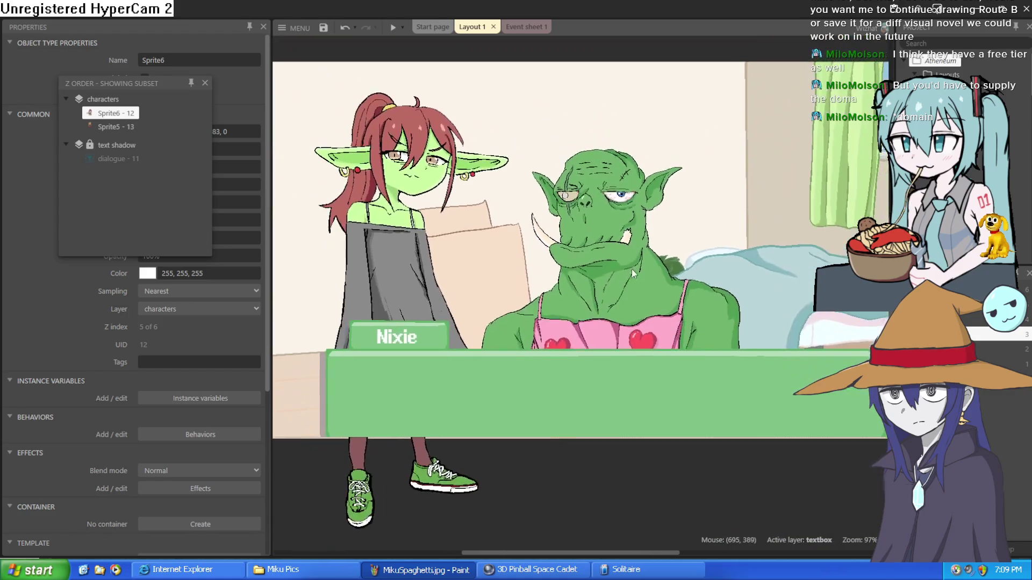
{"action": "left_click_drag", "start_coordinate": [631, 269], "coordinate": [769, 267]}
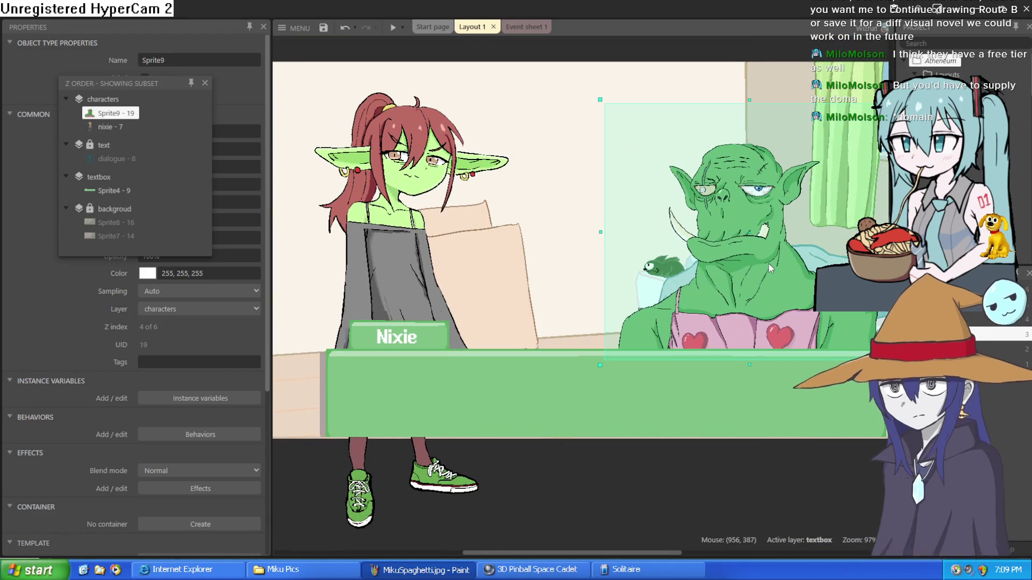
{"action": "scroll", "coordinate": [773, 260], "scroll_direction": "up", "scroll_amount": 1}
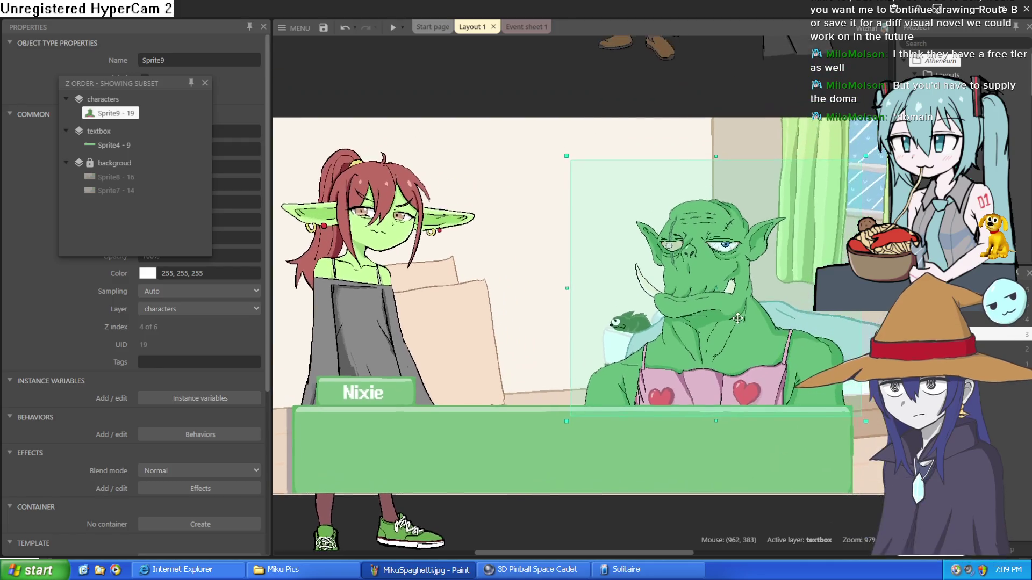
{"action": "left_click", "coordinate": [571, 91]}
{"action": "scroll", "coordinate": [617, 186], "scroll_direction": "down", "scroll_amount": 3}
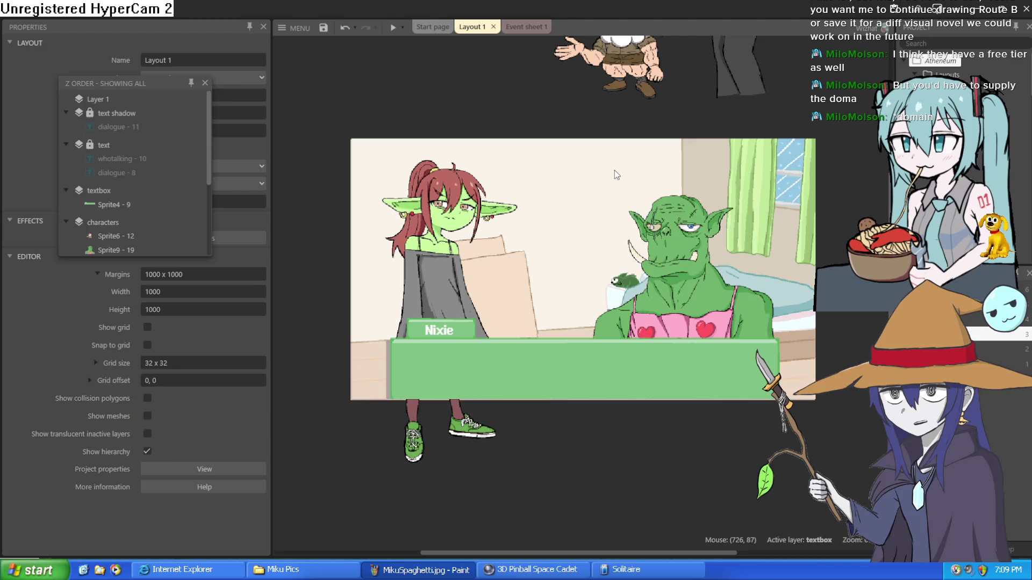
Step: Nudge the dwarf sprite waiting above the scene and clear the selection
{"action": "mouse_move", "coordinate": [634, 77]}
{"action": "left_mouse_down"}
{"action": "mouse_move", "coordinate": [685, 188]}
{"action": "mouse_move", "coordinate": [625, 116]}
{"action": "left_mouse_up"}
{"action": "left_click_drag", "start_coordinate": [623, 115], "coordinate": [590, 112]}
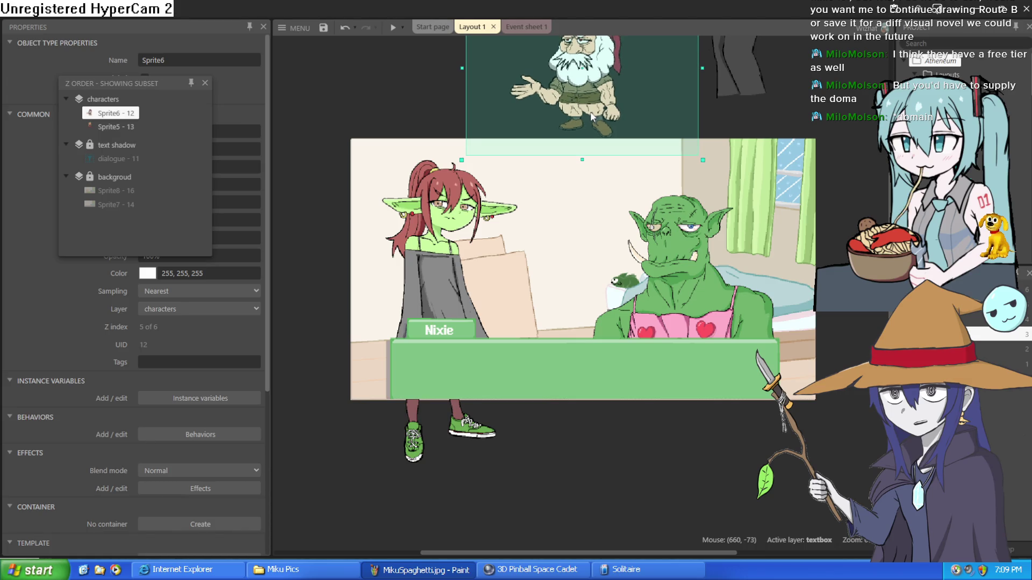
{"action": "left_click", "coordinate": [720, 118]}
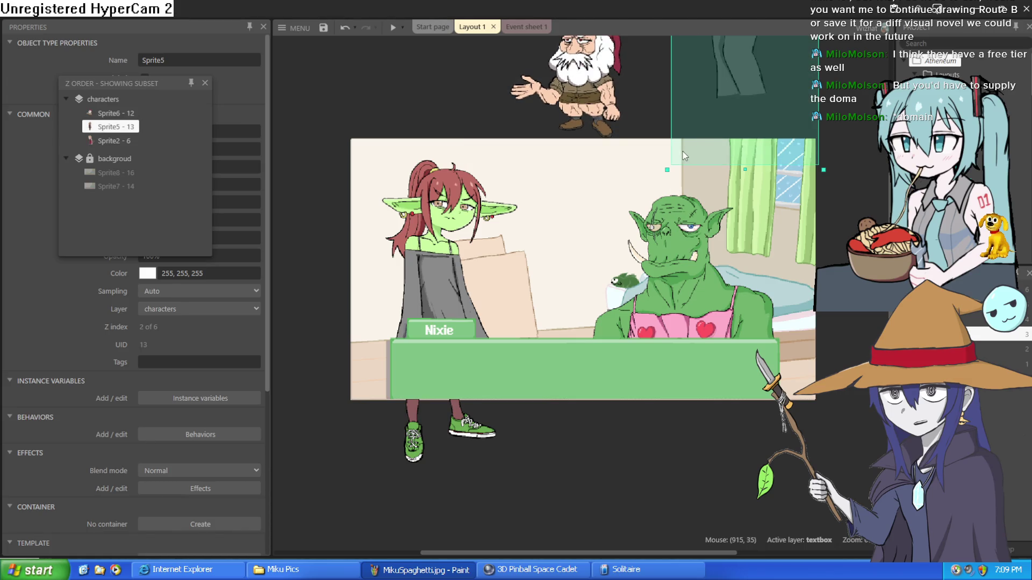
{"action": "left_click", "coordinate": [643, 102]}
{"action": "left_click", "coordinate": [827, 250]}
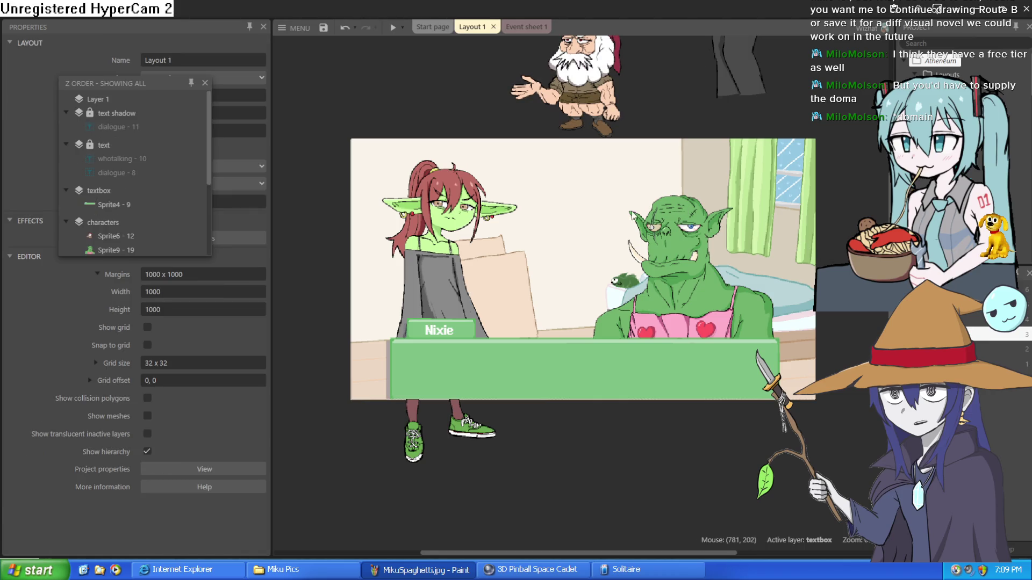
Step: Recentre the layout view and switch to Event sheet 1
{"action": "scroll", "coordinate": [698, 198], "scroll_direction": "up", "scroll_amount": 3}
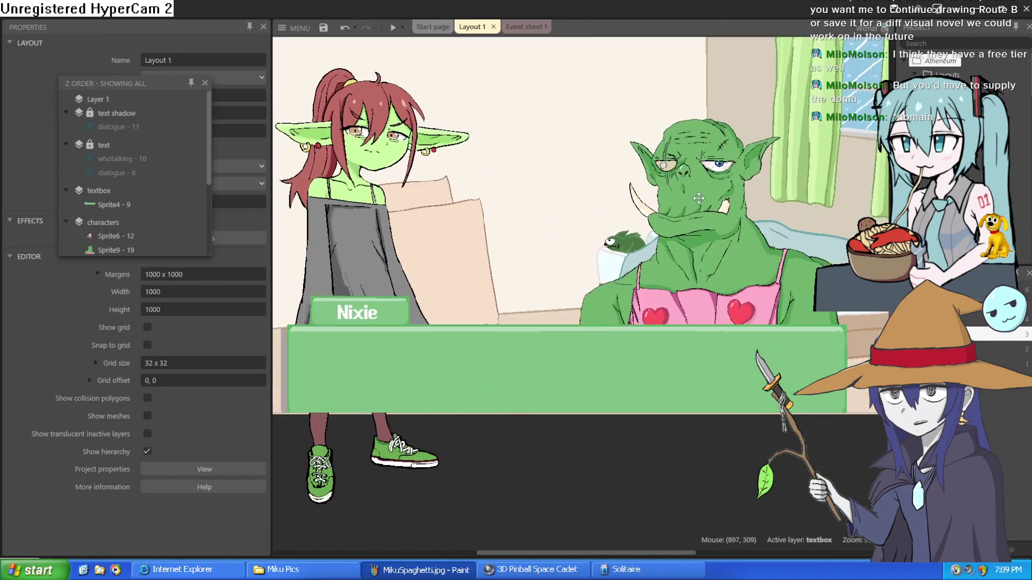
{"action": "mouse_move", "coordinate": [699, 198]}
{"action": "left_mouse_down"}
{"action": "mouse_move", "coordinate": [763, 180]}
{"action": "mouse_move", "coordinate": [726, 244]}
{"action": "mouse_move", "coordinate": [717, 223]}
{"action": "mouse_move", "coordinate": [737, 206]}
{"action": "left_mouse_up"}
{"action": "scroll", "coordinate": [737, 206], "scroll_direction": "down", "scroll_amount": 2}
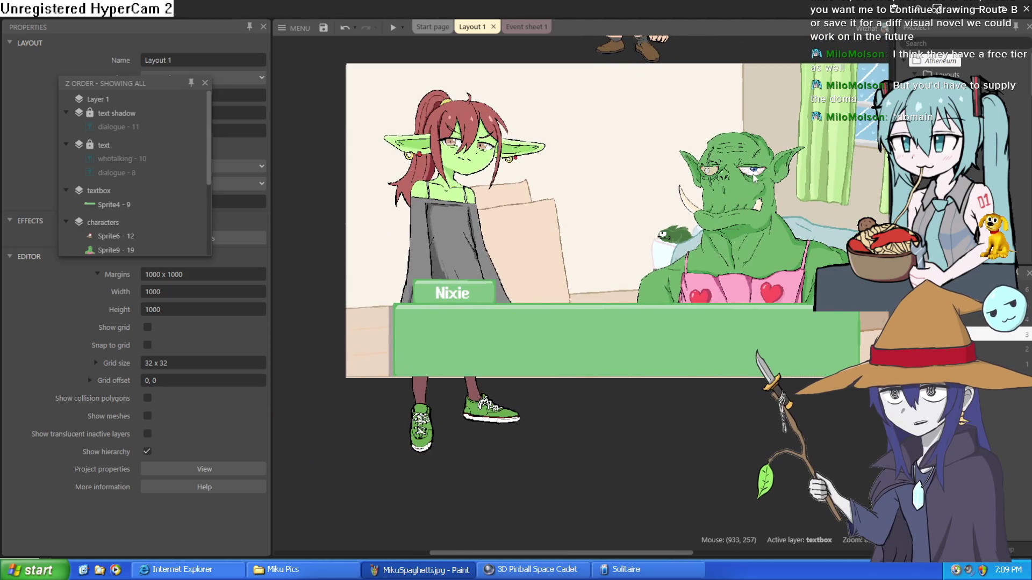
{"action": "left_click_drag", "start_coordinate": [773, 166], "coordinate": [721, 148]}
{"action": "scroll", "coordinate": [721, 148], "scroll_direction": "up", "scroll_amount": 2}
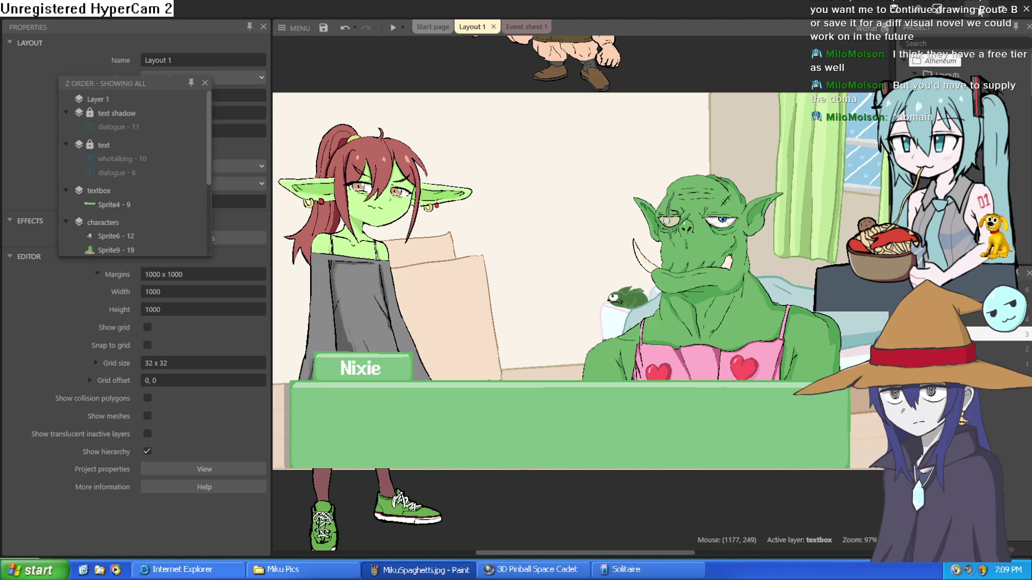
{"action": "left_click", "coordinate": [506, 28]}
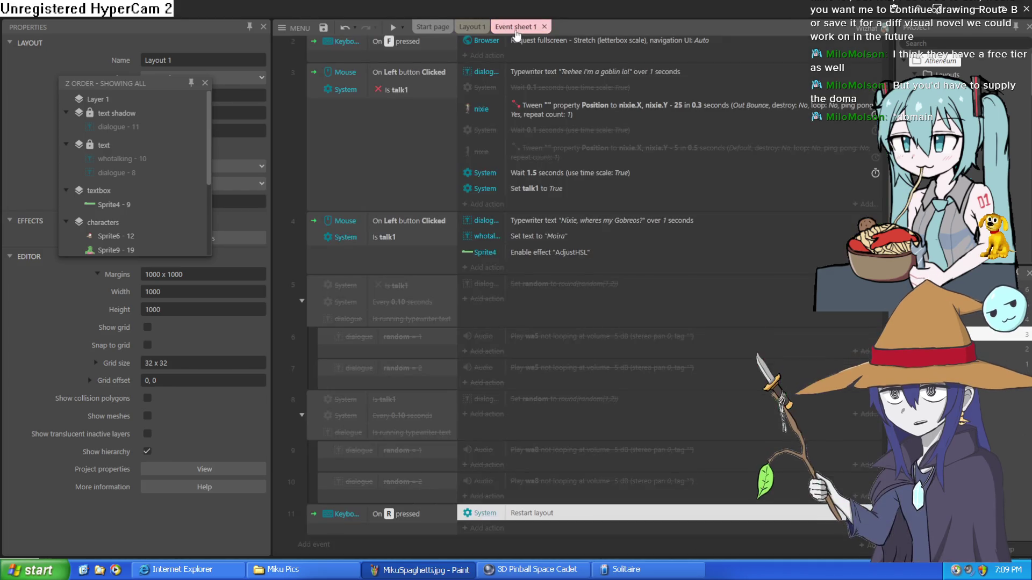
Step: Scroll to event 11, the R-pressed restart event, and add a new action to it
{"action": "scroll", "coordinate": [529, 429], "scroll_direction": "up", "scroll_amount": 2}
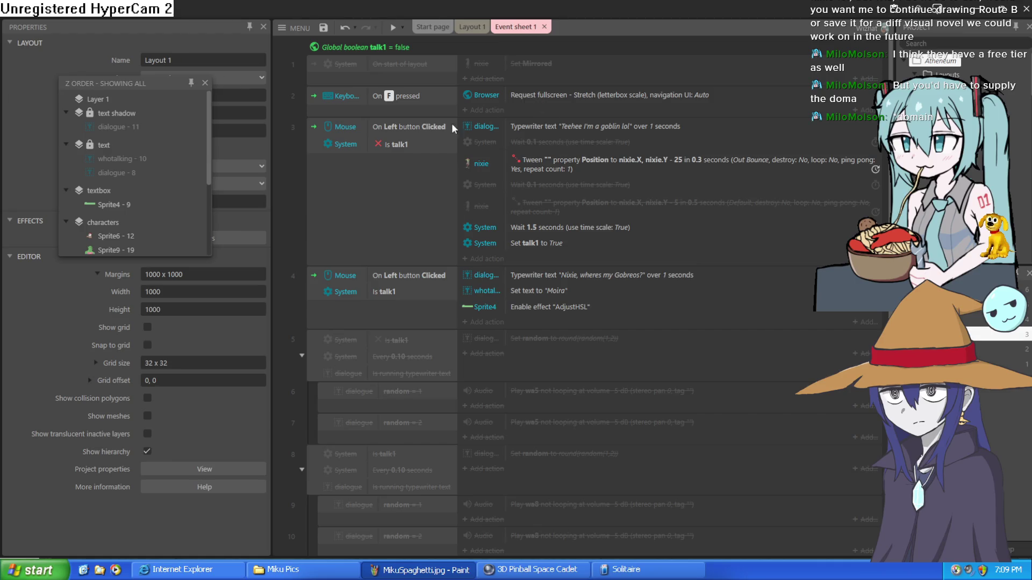
{"action": "scroll", "coordinate": [424, 81], "scroll_direction": "down", "scroll_amount": 2}
{"action": "scroll", "coordinate": [397, 47], "scroll_direction": "up", "scroll_amount": 2}
{"action": "scroll", "coordinate": [473, 473], "scroll_direction": "down", "scroll_amount": 2}
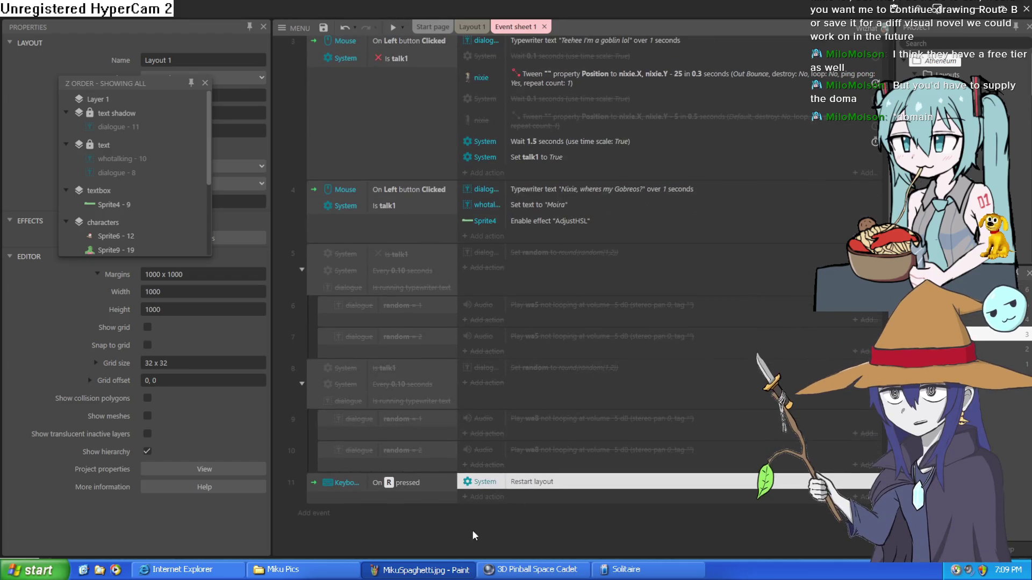
{"action": "left_click", "coordinate": [474, 498]}
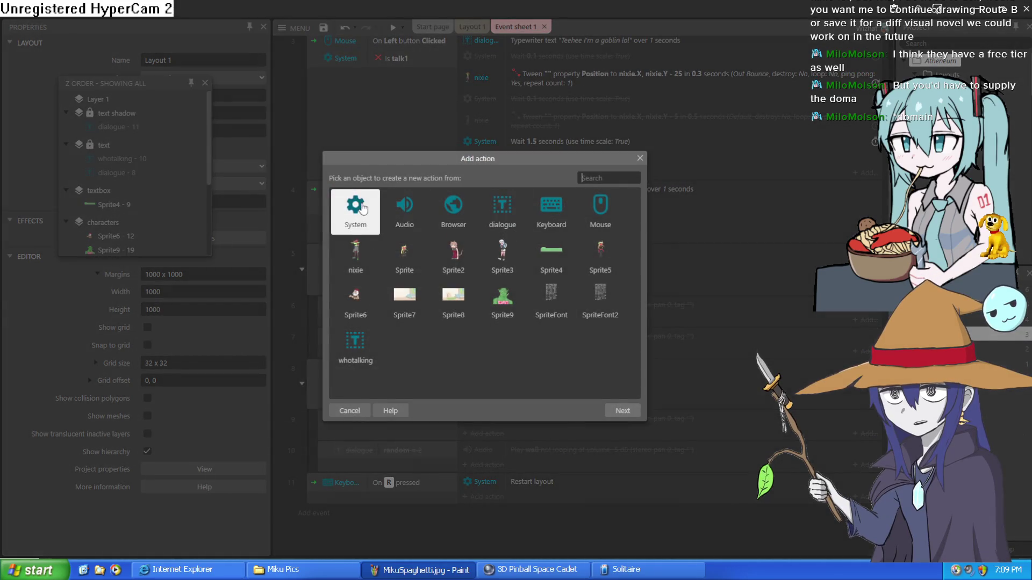
Step: Add a System 'Toggle boolean' action on talk1 to event 11, preview, and return to Layout 1
{"action": "double_click", "coordinate": [366, 212]}
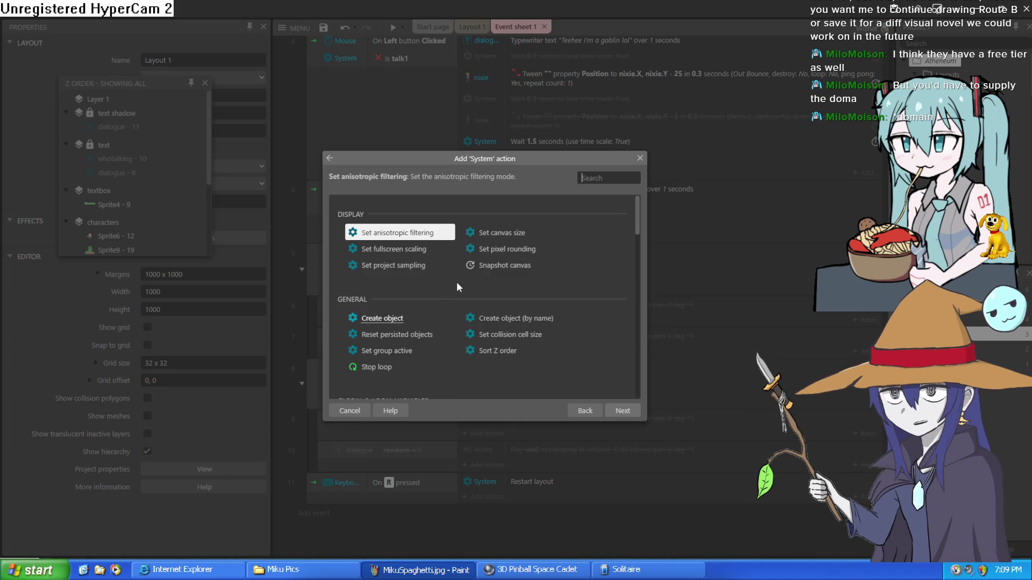
{"action": "scroll", "coordinate": [471, 263], "scroll_direction": "down", "scroll_amount": 3}
{"action": "scroll", "coordinate": [472, 262], "scroll_direction": "down", "scroll_amount": 3}
{"action": "scroll", "coordinate": [471, 263], "scroll_direction": "up", "scroll_amount": 4}
{"action": "scroll", "coordinate": [469, 271], "scroll_direction": "down", "scroll_amount": 2}
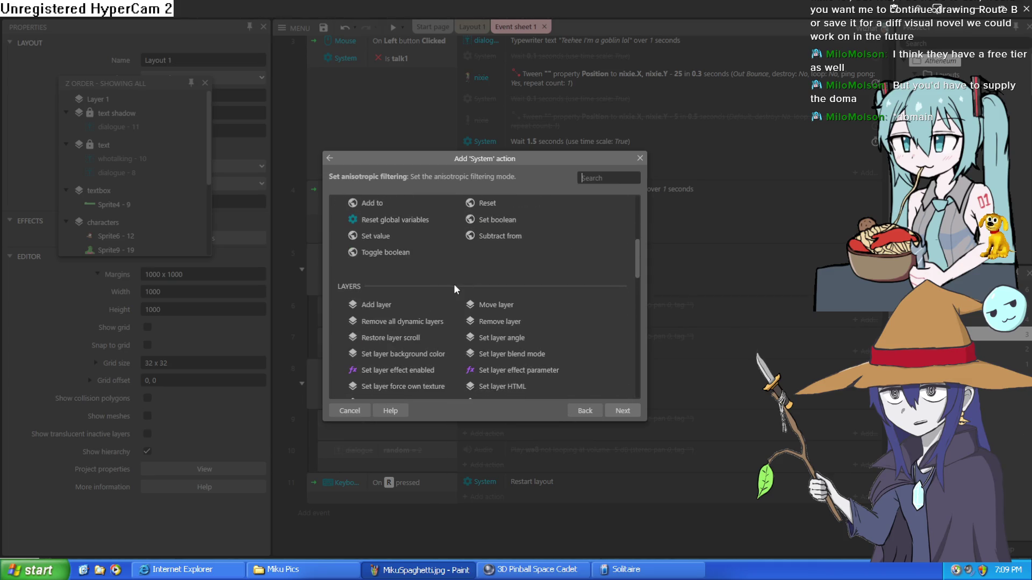
{"action": "scroll", "coordinate": [424, 260], "scroll_direction": "up", "scroll_amount": 1}
{"action": "scroll", "coordinate": [424, 261], "scroll_direction": "up", "scroll_amount": 3}
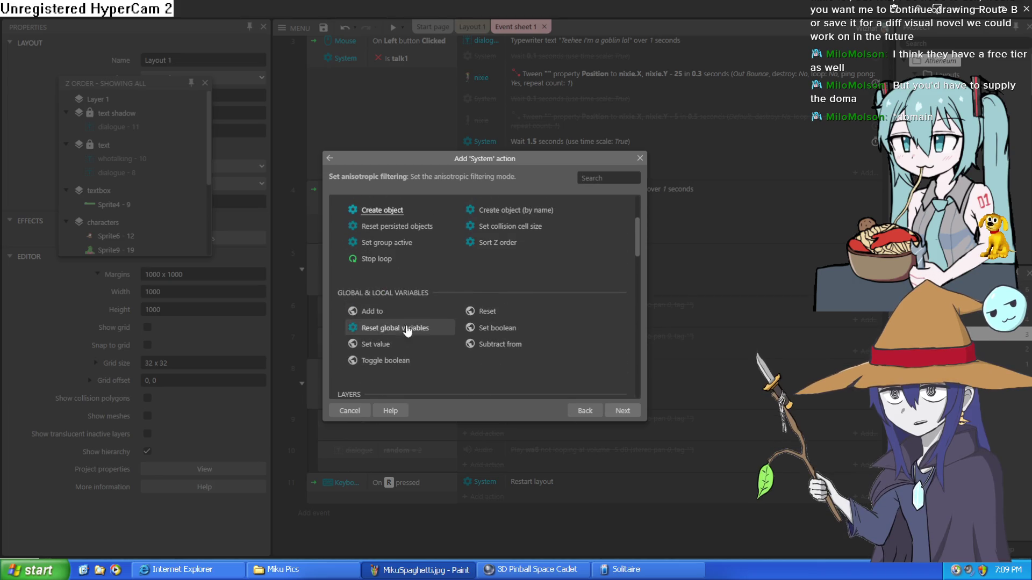
{"action": "left_click", "coordinate": [404, 365]}
{"action": "double_click", "coordinate": [404, 364]}
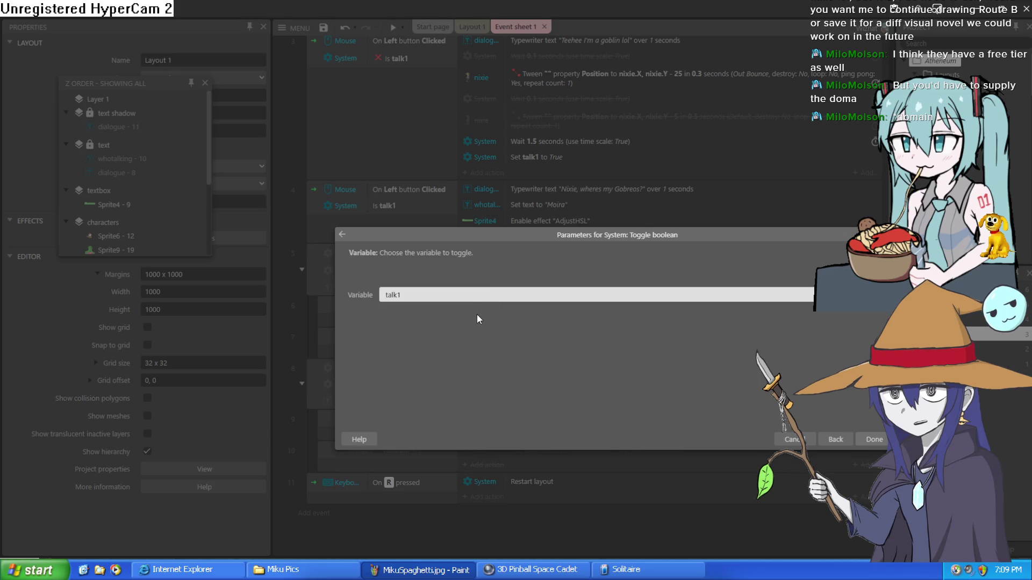
{"action": "left_click", "coordinate": [869, 442]}
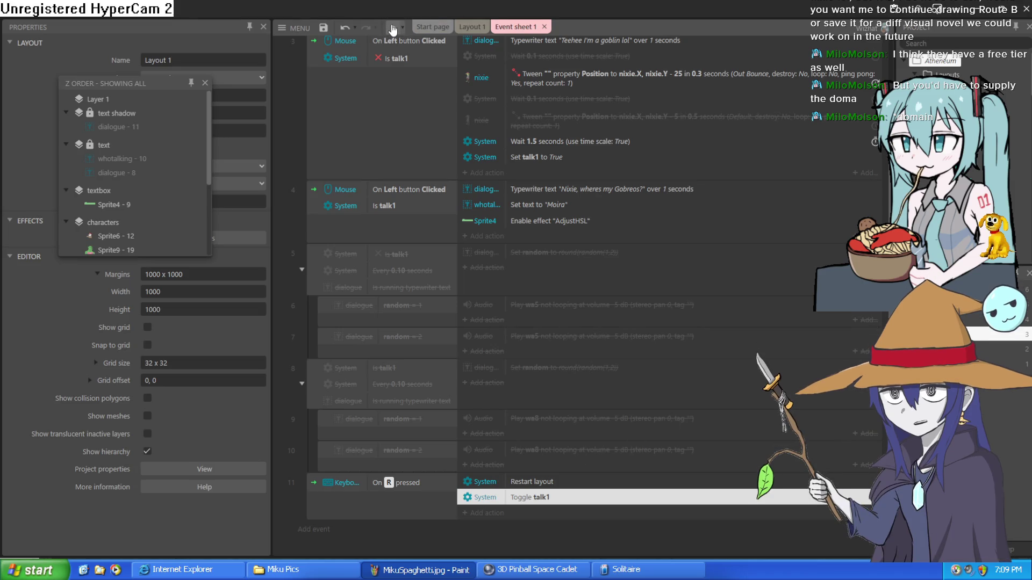
{"action": "left_click", "coordinate": [392, 27]}
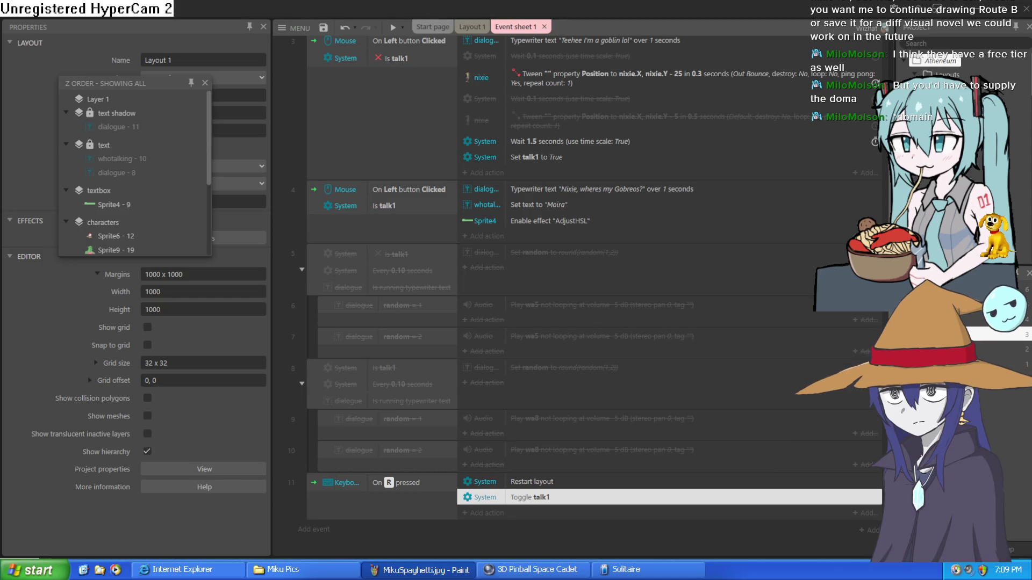
{"action": "left_click", "coordinate": [467, 27]}
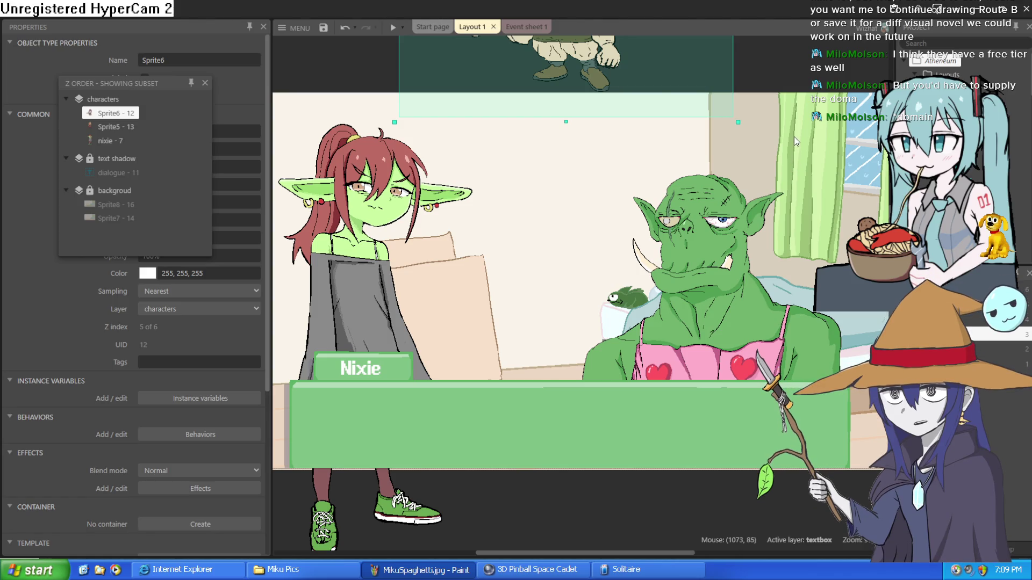
Step: Move the dwarf sprite up-left, then down-right in Layout 1, and switch to Clip Studio Paint
{"action": "scroll", "coordinate": [795, 136], "scroll_direction": "up", "scroll_amount": 5}
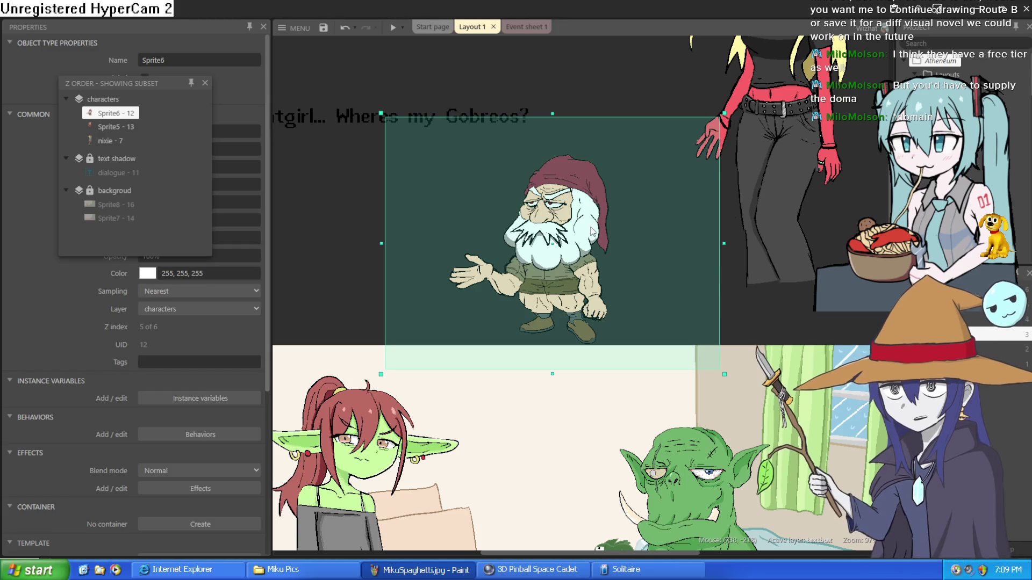
{"action": "mouse_move", "coordinate": [580, 226]}
{"action": "left_mouse_down"}
{"action": "mouse_move", "coordinate": [557, 192]}
{"action": "mouse_move", "coordinate": [549, 197]}
{"action": "left_mouse_up"}
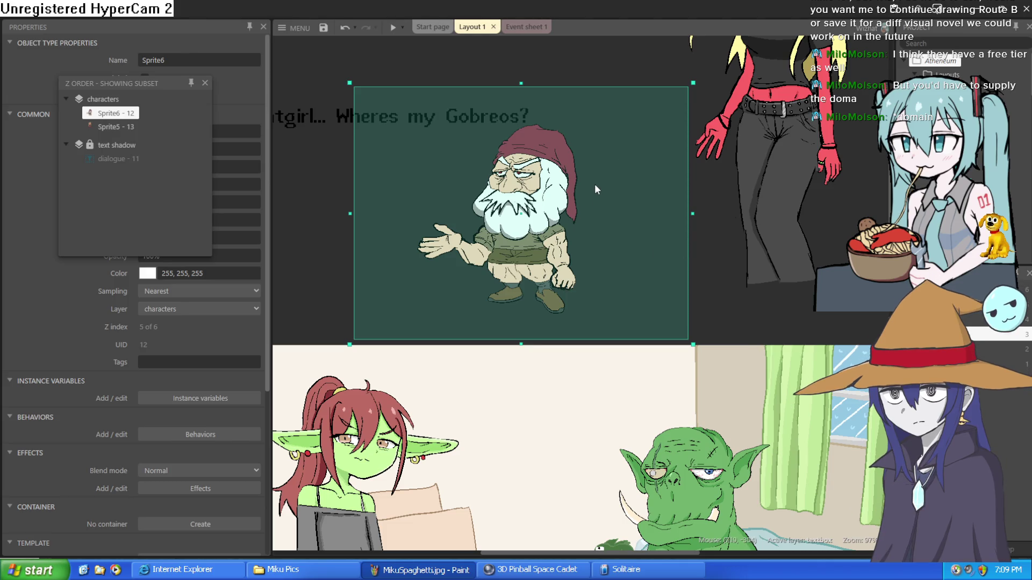
{"action": "mouse_move", "coordinate": [571, 184]}
{"action": "left_mouse_down"}
{"action": "mouse_move", "coordinate": [584, 232]}
{"action": "mouse_move", "coordinate": [631, 294]}
{"action": "mouse_move", "coordinate": [735, 340]}
{"action": "mouse_move", "coordinate": [634, 218]}
{"action": "left_mouse_up"}
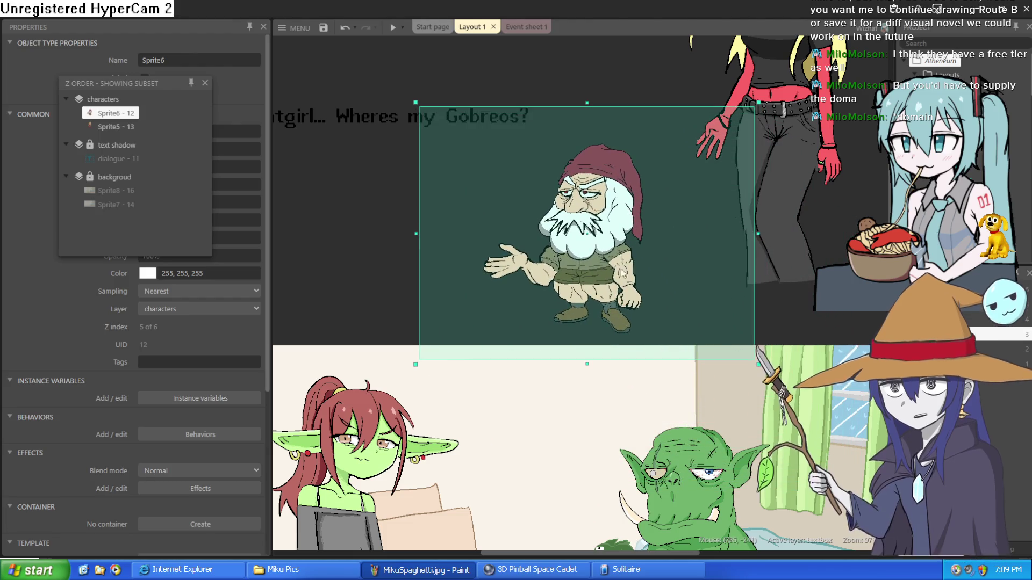
{"action": "scroll", "coordinate": [634, 312], "scroll_direction": "down", "scroll_amount": 3}
{"action": "scroll", "coordinate": [613, 282], "scroll_direction": "down", "scroll_amount": 3}
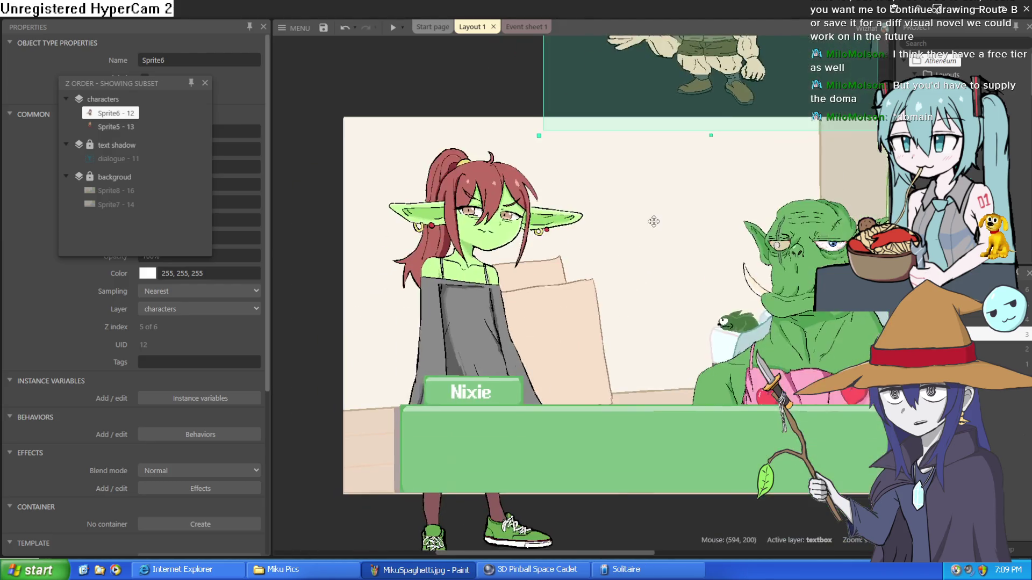
{"action": "scroll", "coordinate": [570, 272], "scroll_direction": "up", "scroll_amount": 3}
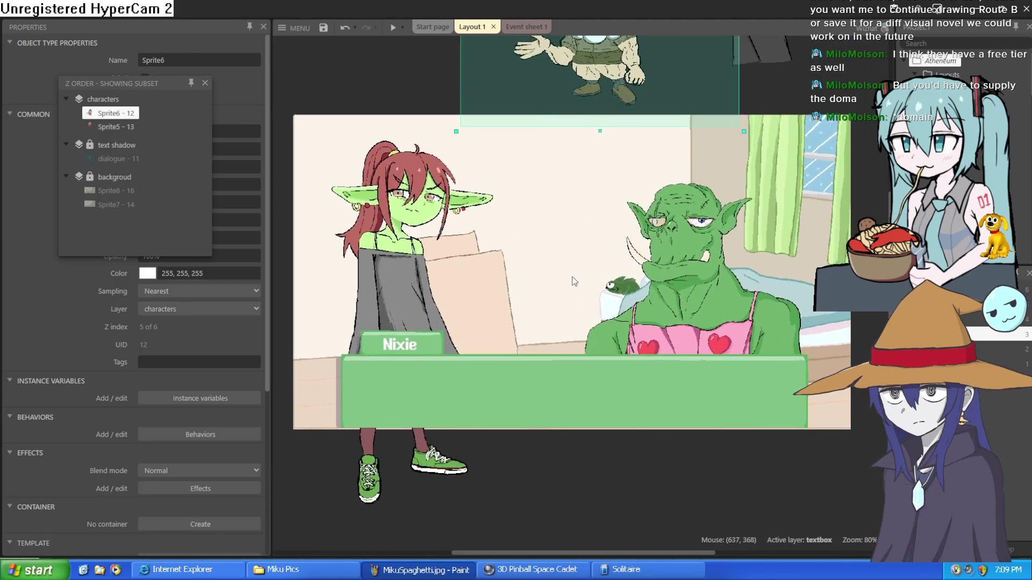
{"action": "key", "text": "alt+Tab"}
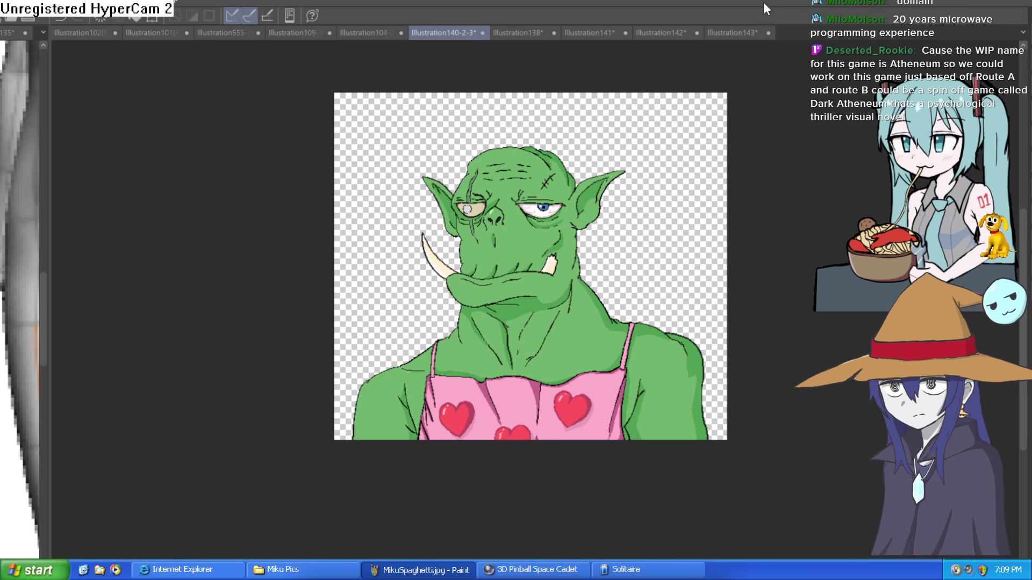
Step: Flip through the Illustration143, 142, 141, 138 and Hyra tabs, ending on the orc illustration
{"action": "left_click", "coordinate": [740, 33]}
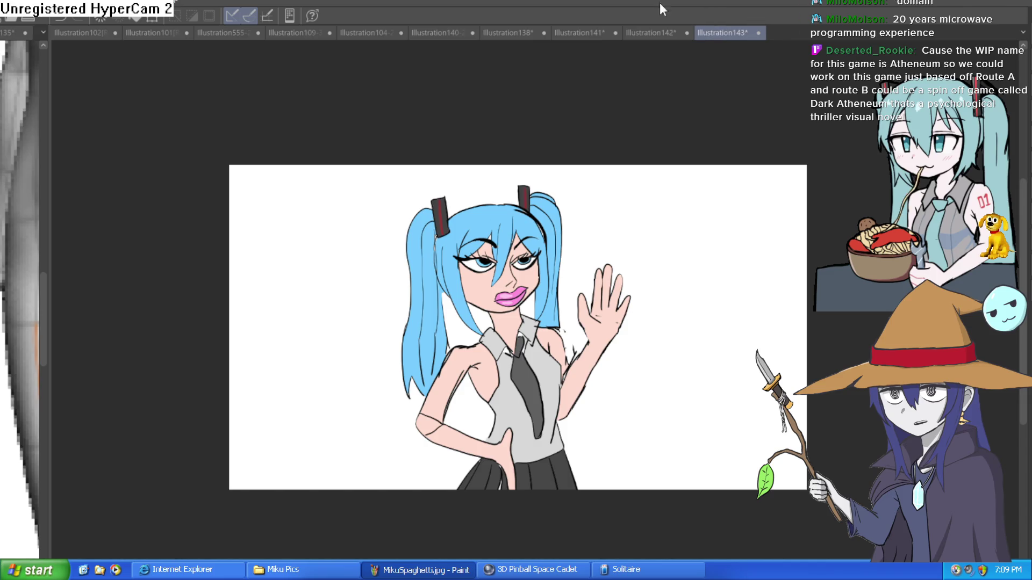
{"action": "left_click", "coordinate": [653, 33]}
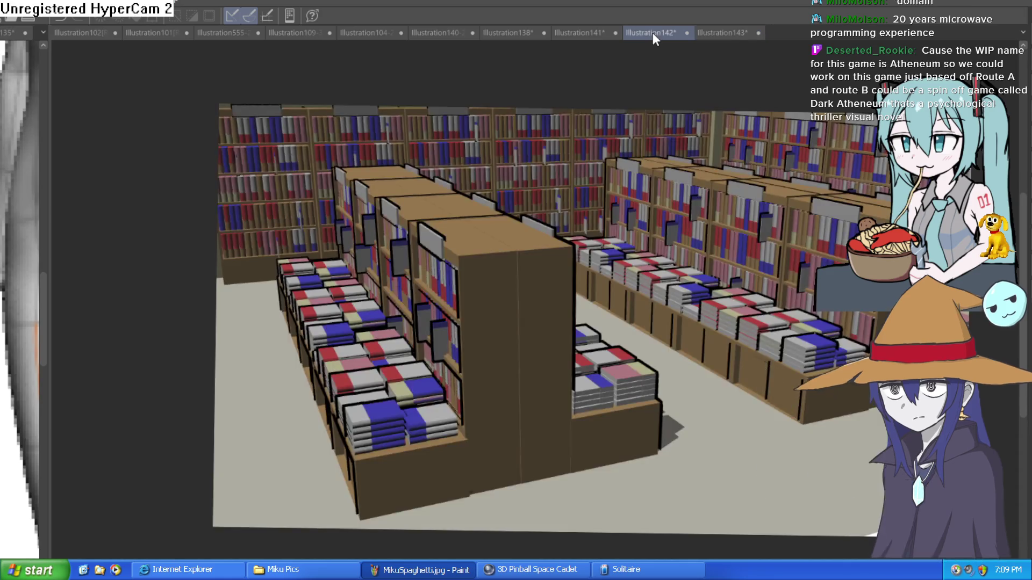
{"action": "left_click", "coordinate": [595, 31]}
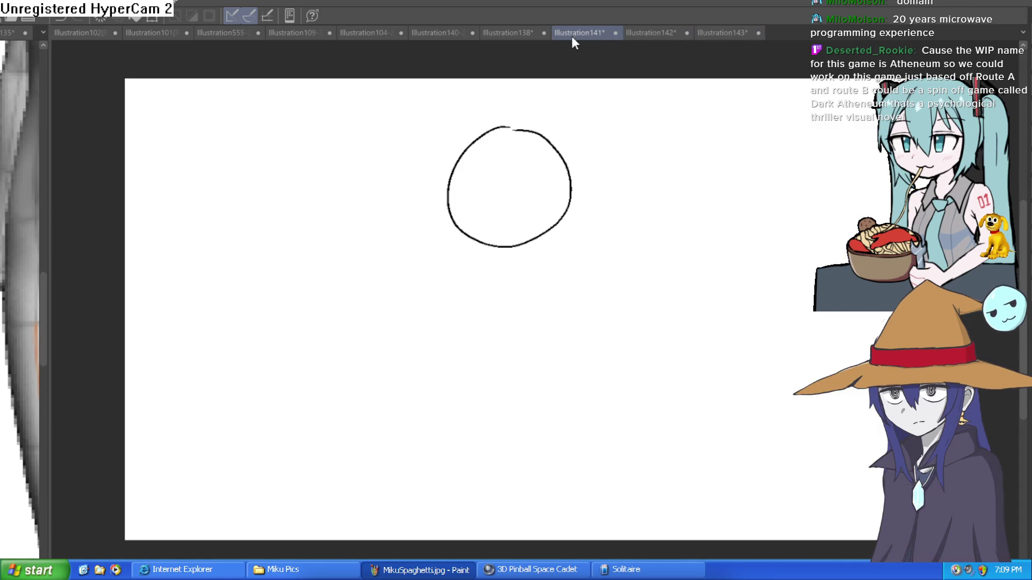
{"action": "left_click", "coordinate": [515, 30]}
{"action": "left_click", "coordinate": [434, 35]}
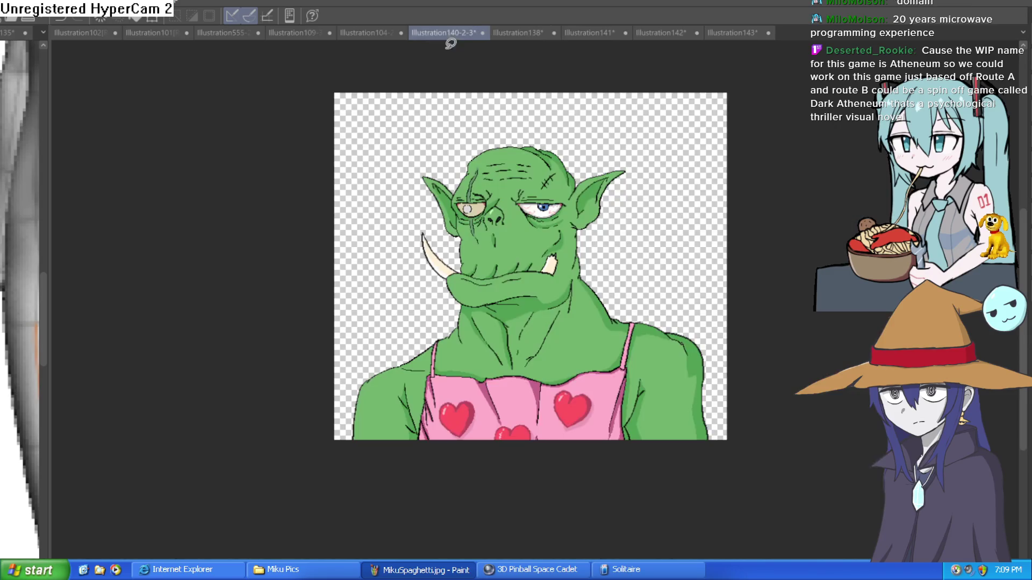
{"action": "left_click", "coordinate": [365, 32]}
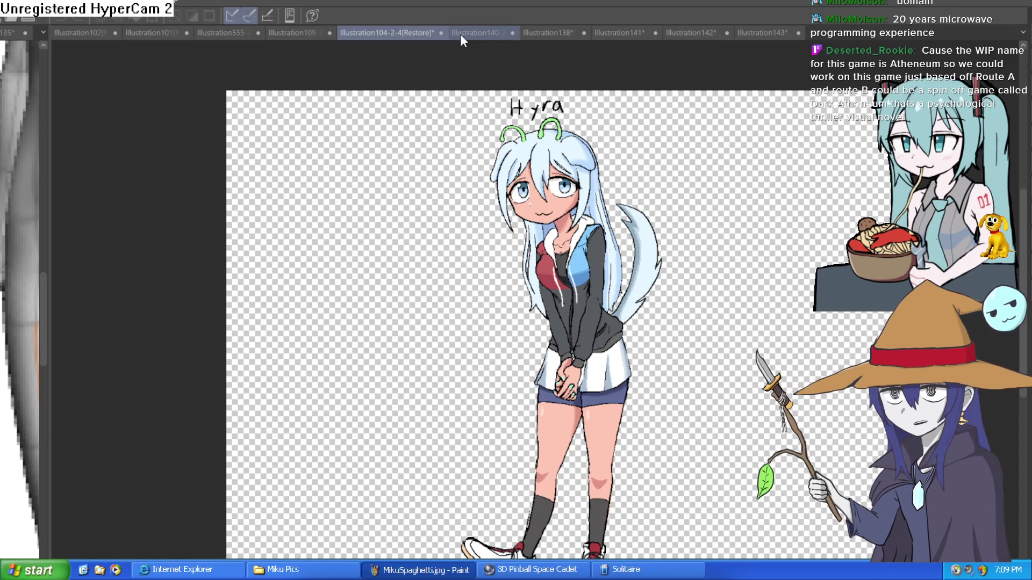
{"action": "left_click", "coordinate": [460, 34]}
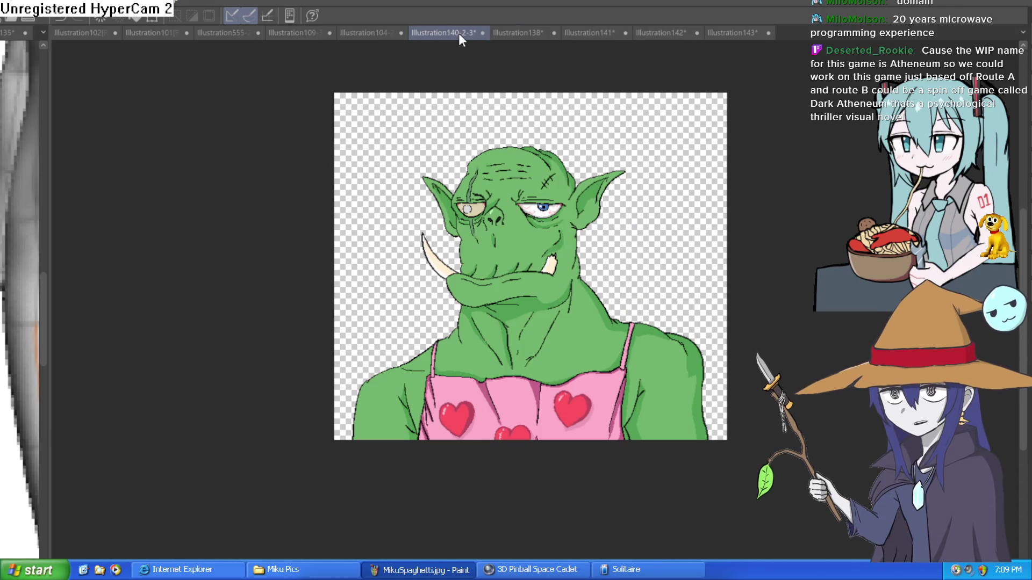
Step: Extend the orc canvas downward with Change canvas size (Ctrl+Alt+C) and confirm it
{"action": "mouse_move", "coordinate": [661, 237]}
{"action": "left_mouse_down"}
{"action": "mouse_move", "coordinate": [668, 223]}
{"action": "mouse_move", "coordinate": [644, 155]}
{"action": "left_mouse_up"}
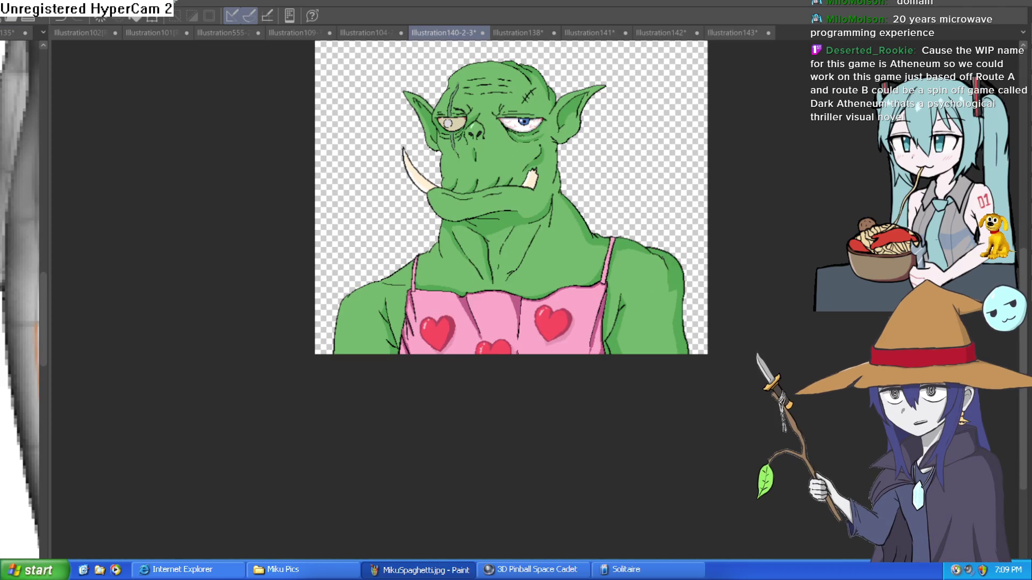
{"action": "key", "text": "ctrl+alt+c"}
{"action": "left_click_drag", "start_coordinate": [511, 354], "coordinate": [512, 482]}
{"action": "key", "text": "Return"}
{"action": "mouse_move", "coordinate": [466, 523]}
{"action": "left_mouse_down"}
{"action": "mouse_move", "coordinate": [370, 459]}
{"action": "mouse_move", "coordinate": [368, 442]}
{"action": "left_mouse_up"}
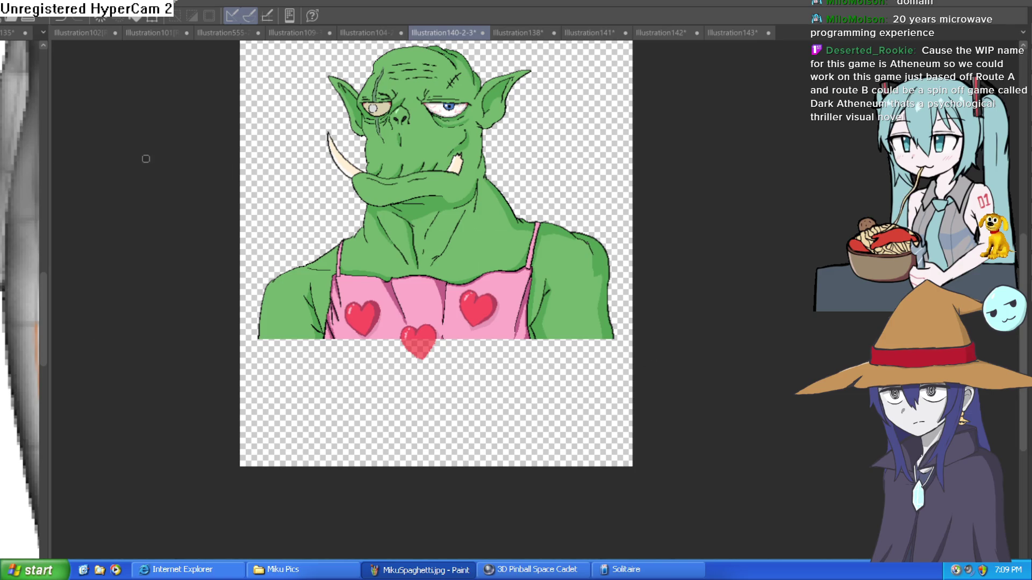
Step: Draw the apron's right and left sides in black down to the new canvas edge
{"action": "scroll", "coordinate": [519, 320], "scroll_direction": "up", "scroll_amount": 3}
{"action": "left_click_drag", "start_coordinate": [537, 311], "coordinate": [548, 379]}
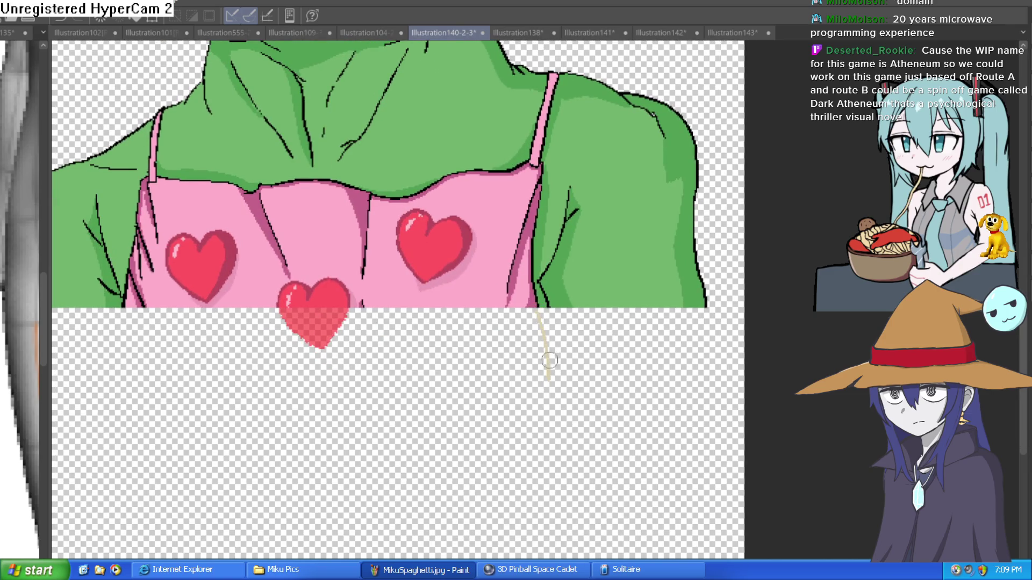
{"action": "key", "text": "ctrl+z"}
{"action": "left_click_drag", "start_coordinate": [537, 309], "coordinate": [573, 559]}
{"action": "scroll", "coordinate": [592, 430], "scroll_direction": "down", "scroll_amount": 3}
{"action": "scroll", "coordinate": [591, 430], "scroll_direction": "left", "scroll_amount": 3}
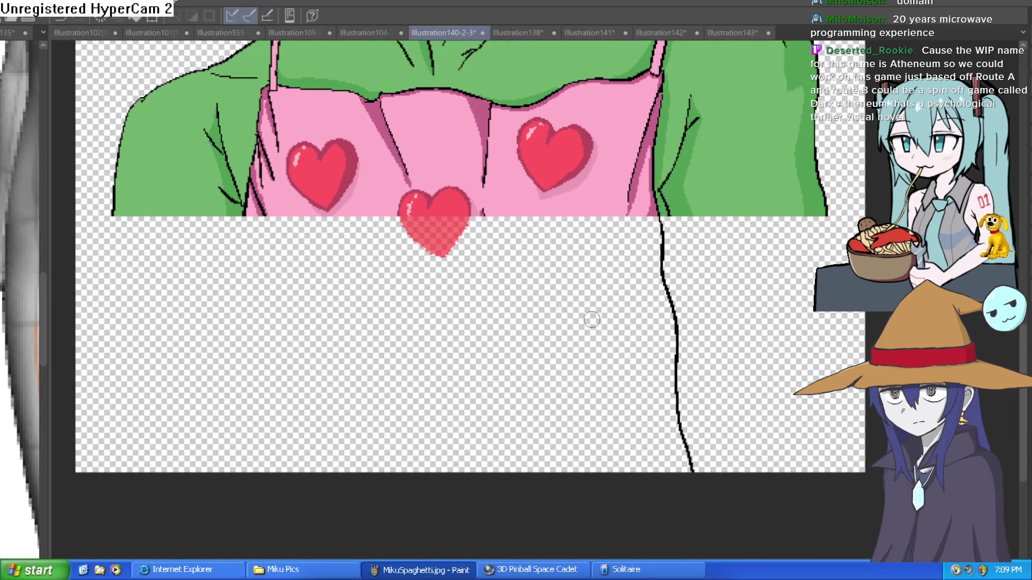
{"action": "left_click_drag", "start_coordinate": [245, 218], "coordinate": [214, 495]}
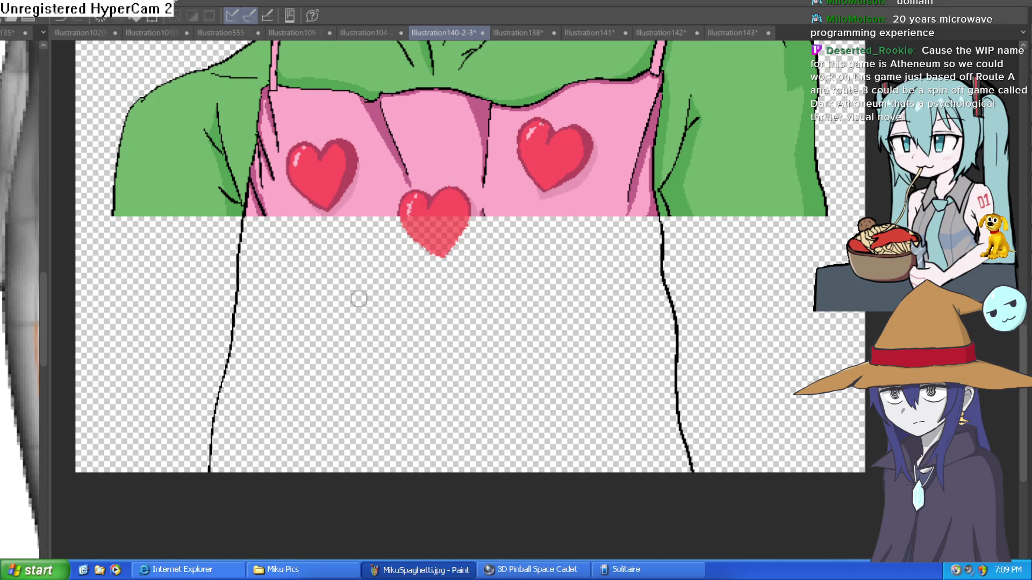
{"action": "left_click_drag", "start_coordinate": [360, 298], "coordinate": [315, 517]}
Step: Outline a pocket across the apron with curved sides and crease lines, undoing stray marks
{"action": "left_click_drag", "start_coordinate": [334, 292], "coordinate": [543, 293]}
{"action": "mouse_move", "coordinate": [552, 337]}
{"action": "left_mouse_down"}
{"action": "mouse_move", "coordinate": [517, 420]}
{"action": "mouse_move", "coordinate": [396, 447]}
{"action": "left_mouse_up"}
{"action": "left_click_drag", "start_coordinate": [353, 435], "coordinate": [317, 382]}
{"action": "left_click_drag", "start_coordinate": [315, 350], "coordinate": [307, 297]}
{"action": "left_click_drag", "start_coordinate": [551, 294], "coordinate": [565, 300]}
{"action": "left_click_drag", "start_coordinate": [513, 444], "coordinate": [538, 420]}
{"action": "left_click_drag", "start_coordinate": [556, 387], "coordinate": [561, 371]}
{"action": "left_click_drag", "start_coordinate": [324, 416], "coordinate": [352, 451]}
{"action": "left_click_drag", "start_coordinate": [299, 402], "coordinate": [301, 425]}
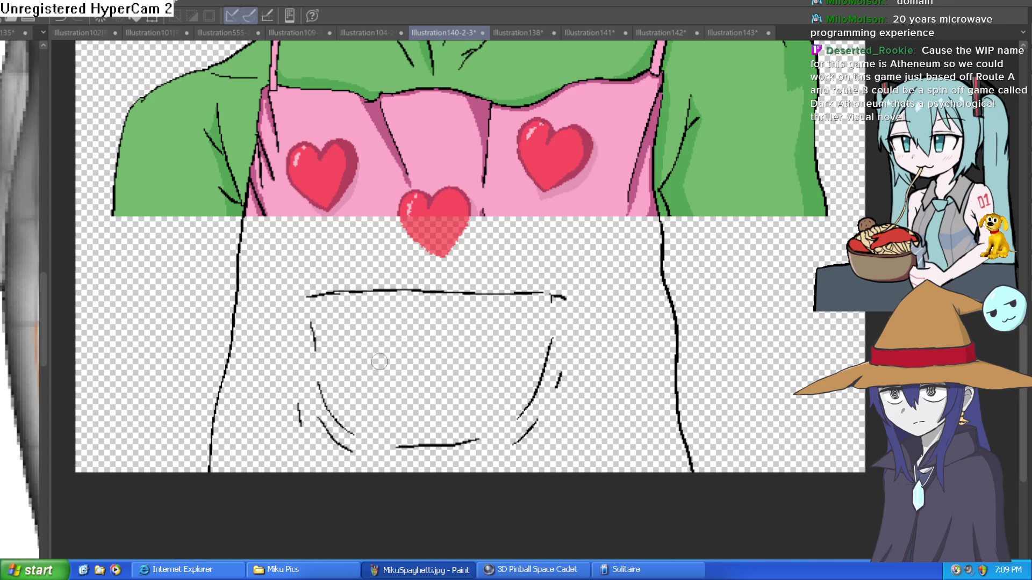
{"action": "mouse_move", "coordinate": [357, 290]}
{"action": "left_mouse_down"}
{"action": "mouse_move", "coordinate": [353, 276]}
{"action": "mouse_move", "coordinate": [342, 280]}
{"action": "mouse_move", "coordinate": [341, 306]}
{"action": "mouse_move", "coordinate": [383, 317]}
{"action": "mouse_move", "coordinate": [430, 301]}
{"action": "mouse_move", "coordinate": [425, 264]}
{"action": "mouse_move", "coordinate": [362, 309]}
{"action": "mouse_move", "coordinate": [414, 293]}
{"action": "left_mouse_up"}
{"action": "scroll", "coordinate": [355, 286], "scroll_direction": "up", "scroll_amount": 3}
{"action": "key", "text": "ctrl+z"}
{"action": "key", "text": "ctrl+z"}
{"action": "key", "text": "ctrl+z"}
Step: Ink the turtle's head, neck and foot loop over the pocket edge, rotating the canvas level
{"action": "mouse_move", "coordinate": [483, 284]}
{"action": "left_mouse_down"}
{"action": "mouse_move", "coordinate": [465, 317]}
{"action": "mouse_move", "coordinate": [494, 299]}
{"action": "left_mouse_up"}
{"action": "mouse_move", "coordinate": [396, 277]}
{"action": "left_mouse_down"}
{"action": "mouse_move", "coordinate": [394, 230]}
{"action": "mouse_move", "coordinate": [303, 222]}
{"action": "mouse_move", "coordinate": [406, 161]}
{"action": "mouse_move", "coordinate": [460, 218]}
{"action": "mouse_move", "coordinate": [553, 268]}
{"action": "mouse_move", "coordinate": [564, 300]}
{"action": "left_mouse_up"}
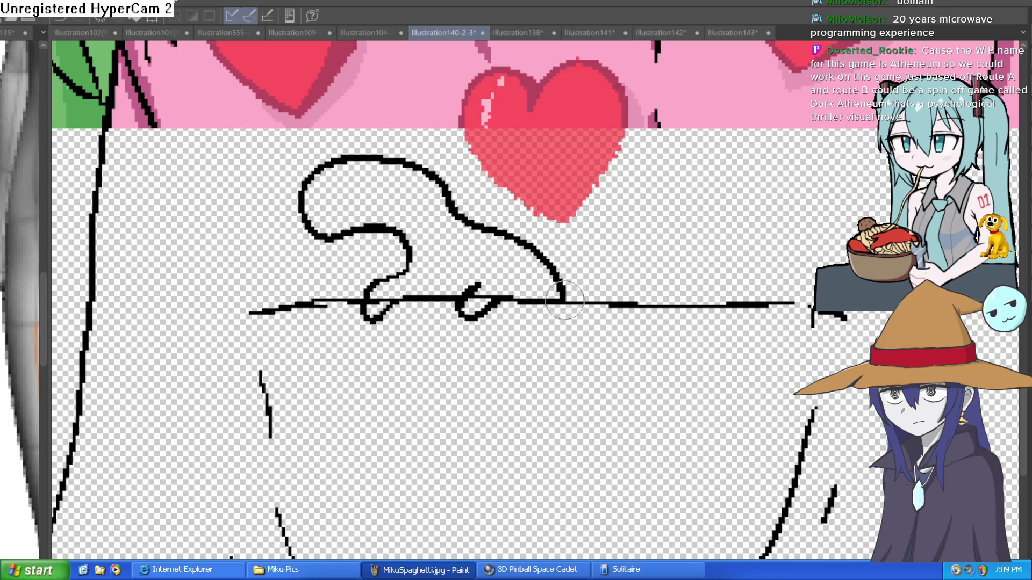
{"action": "left_click_drag", "start_coordinate": [511, 128], "coordinate": [368, 196]}
{"action": "left_click_drag", "start_coordinate": [288, 293], "coordinate": [344, 250]}
{"action": "key", "text": "ctrl+z"}
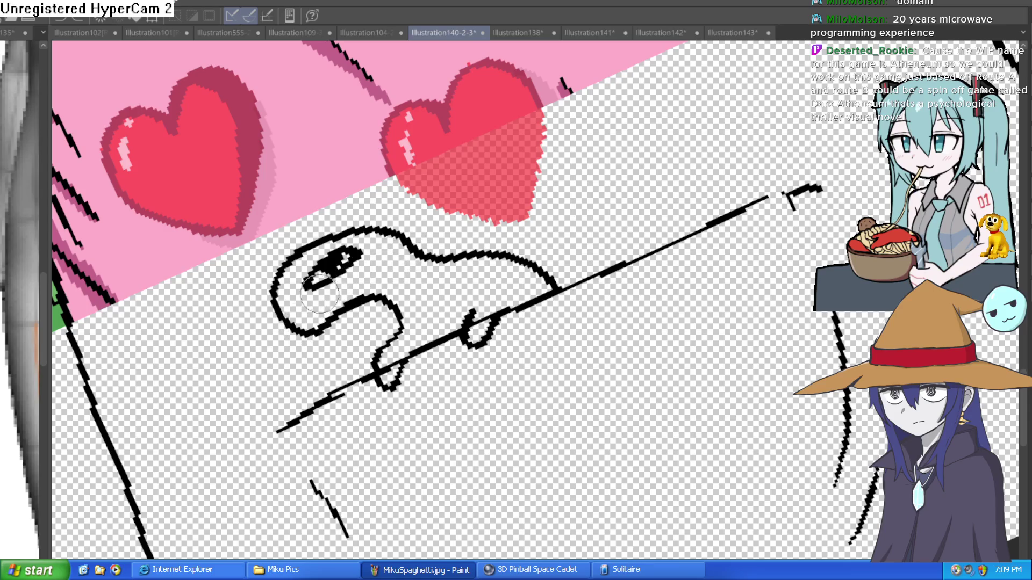
{"action": "left_click_drag", "start_coordinate": [274, 307], "coordinate": [278, 317]}
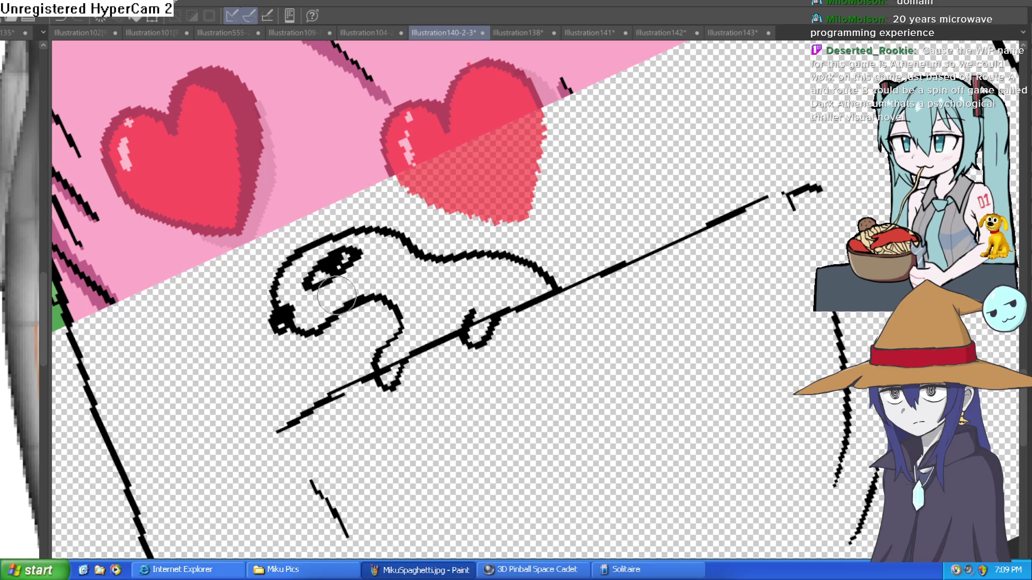
{"action": "key", "text": "ctrl+z"}
{"action": "mouse_move", "coordinate": [460, 218]}
{"action": "left_mouse_down"}
{"action": "mouse_move", "coordinate": [580, 281]}
{"action": "mouse_move", "coordinate": [527, 195]}
{"action": "left_mouse_up"}
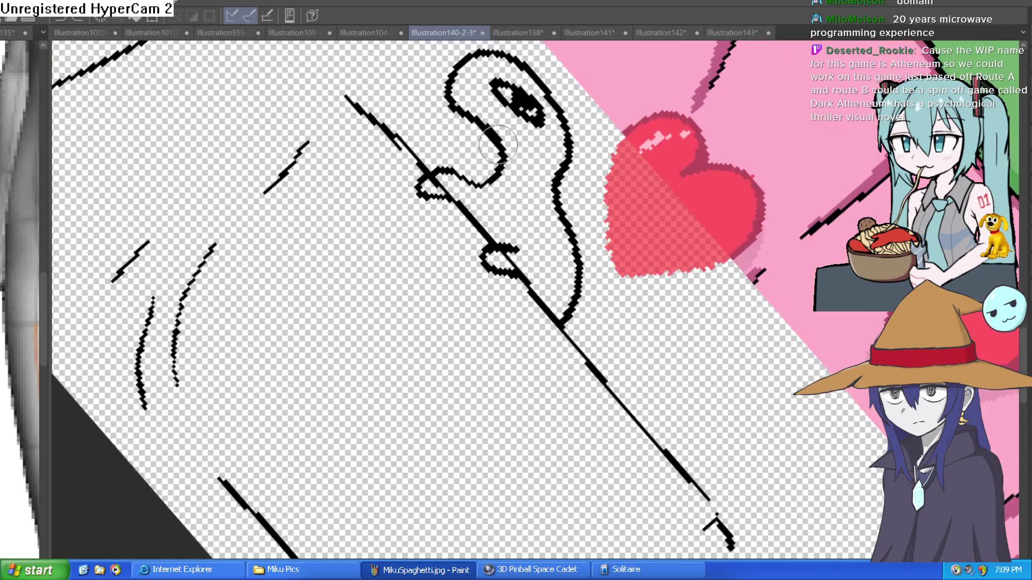
{"action": "left_click_drag", "start_coordinate": [596, 118], "coordinate": [350, 133]}
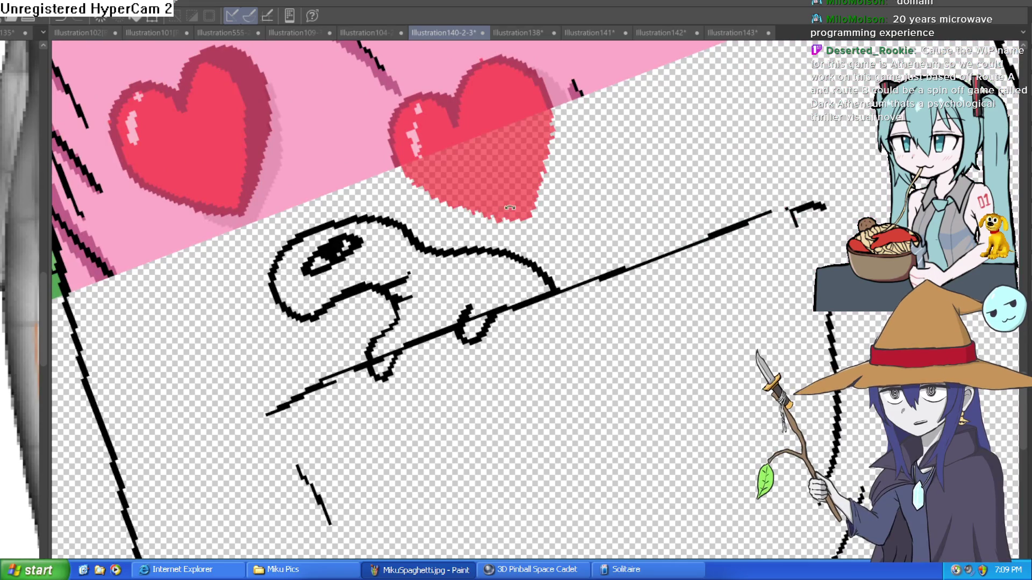
{"action": "left_click_drag", "start_coordinate": [389, 250], "coordinate": [532, 210]}
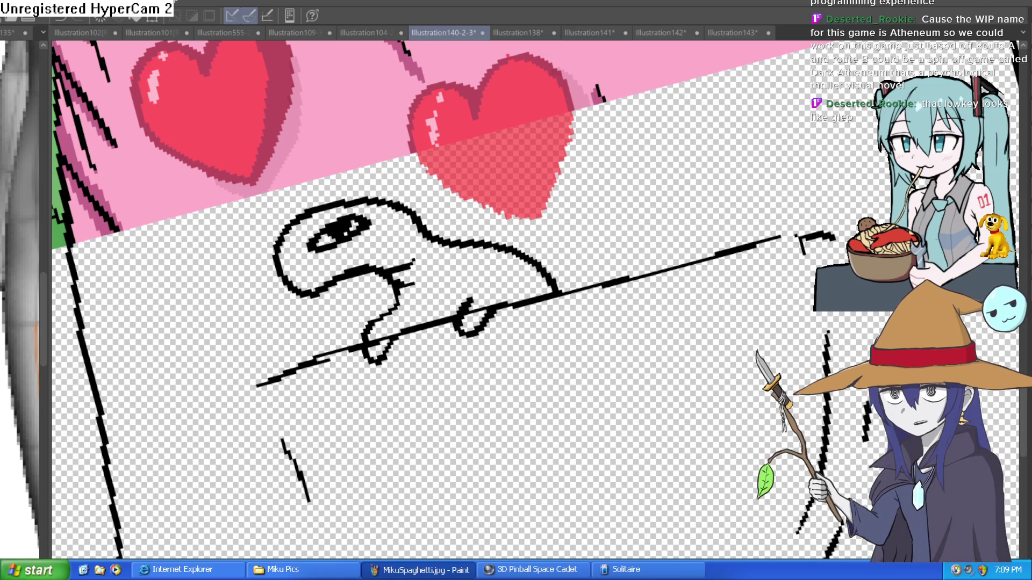
Step: Fill the turtle's body, front leg and head bright green
{"action": "left_click", "coordinate": [467, 270]}
{"action": "left_click", "coordinate": [472, 320]}
{"action": "left_click", "coordinate": [398, 225]}
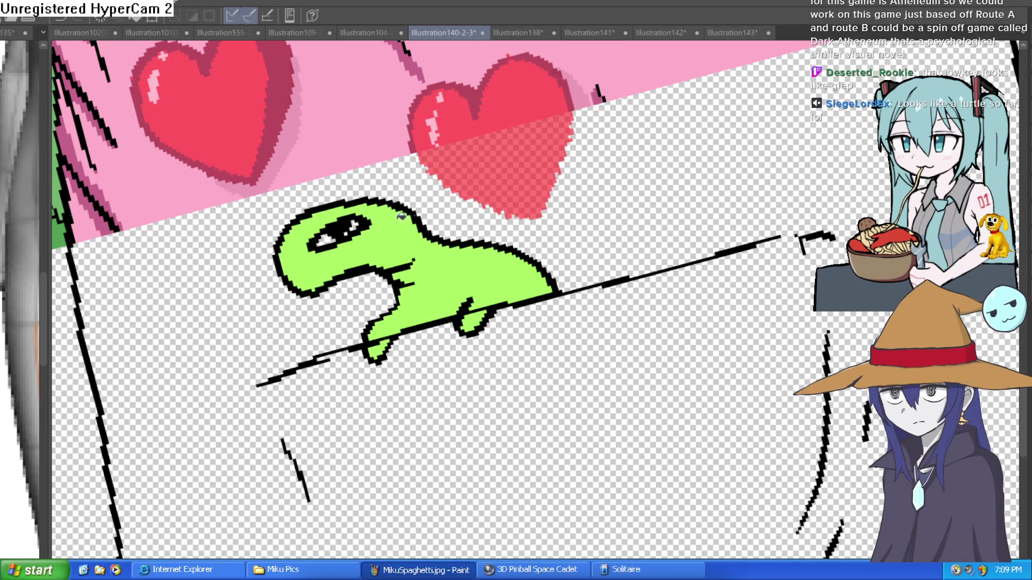
{"action": "key", "text": "ctrl+at"}
{"action": "mouse_move", "coordinate": [733, 195]}
{"action": "left_mouse_down"}
{"action": "mouse_move", "coordinate": [744, 249]}
{"action": "mouse_move", "coordinate": [738, 218]}
{"action": "mouse_move", "coordinate": [732, 230]}
{"action": "left_mouse_up"}
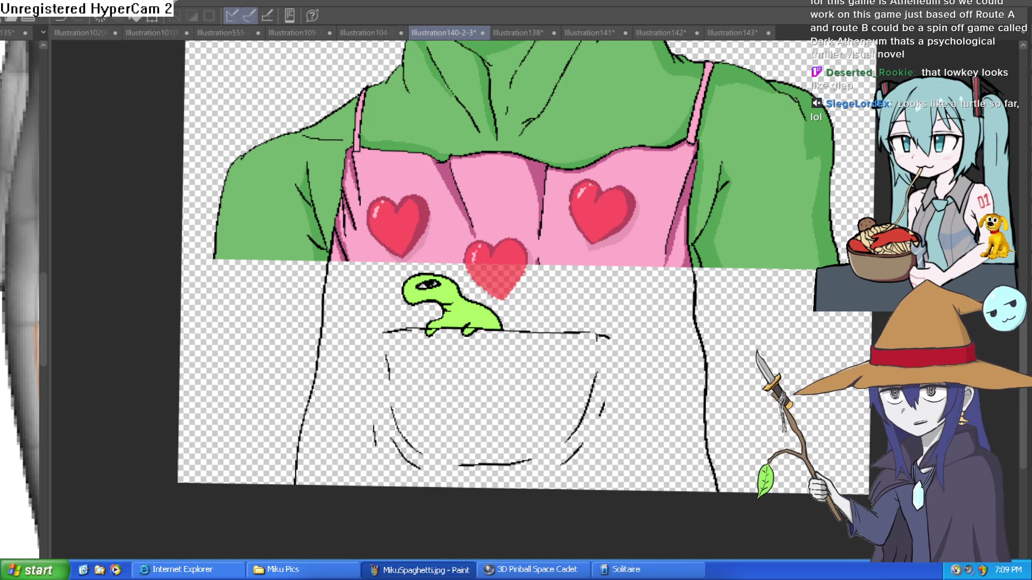
{"action": "left_click", "coordinate": [494, 312]}
{"action": "mouse_move", "coordinate": [430, 277]}
{"action": "left_mouse_down"}
{"action": "mouse_move", "coordinate": [530, 285]}
{"action": "mouse_move", "coordinate": [576, 367]}
{"action": "left_mouse_up"}
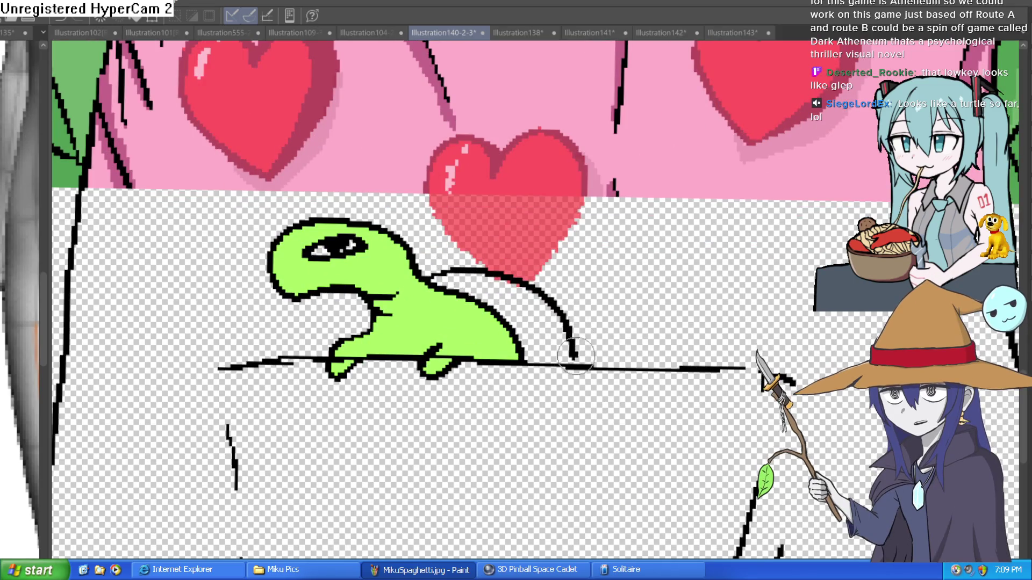
{"action": "left_click_drag", "start_coordinate": [534, 310], "coordinate": [529, 322]}
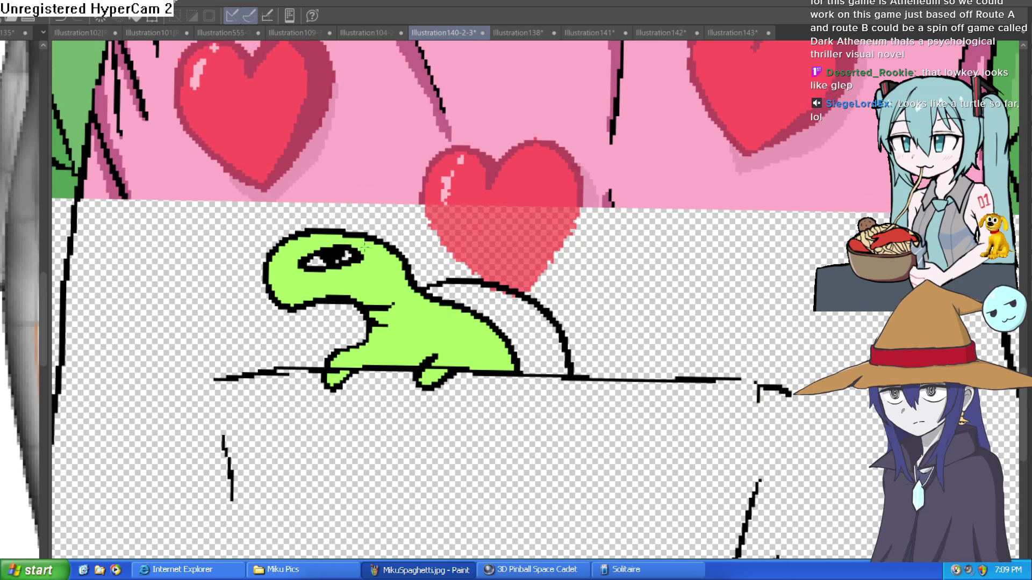
{"action": "scroll", "coordinate": [339, 246], "scroll_direction": "up", "scroll_amount": 3}
{"action": "left_click", "coordinate": [451, 257]}
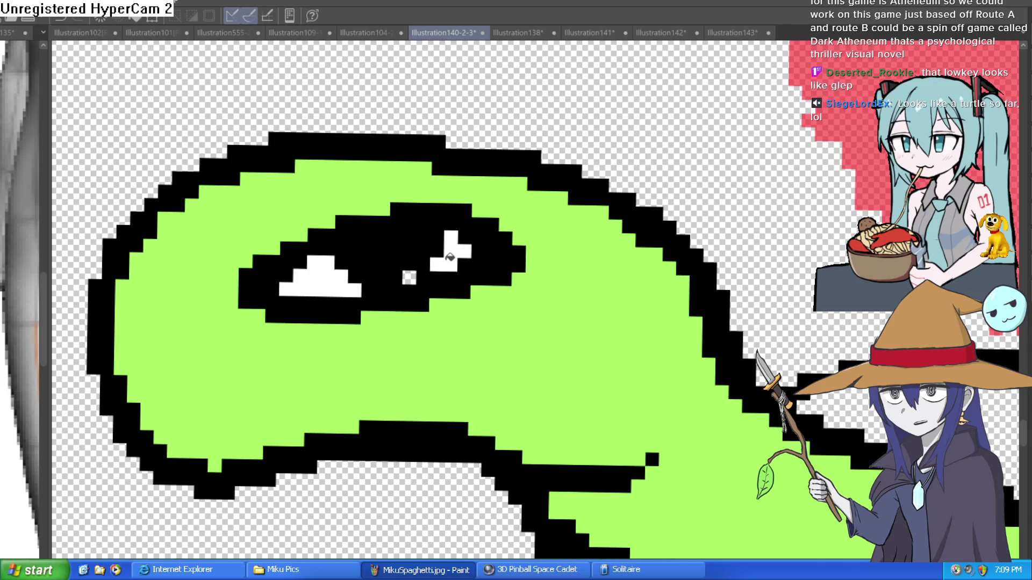
{"action": "scroll", "coordinate": [563, 287], "scroll_direction": "down", "scroll_amount": 5}
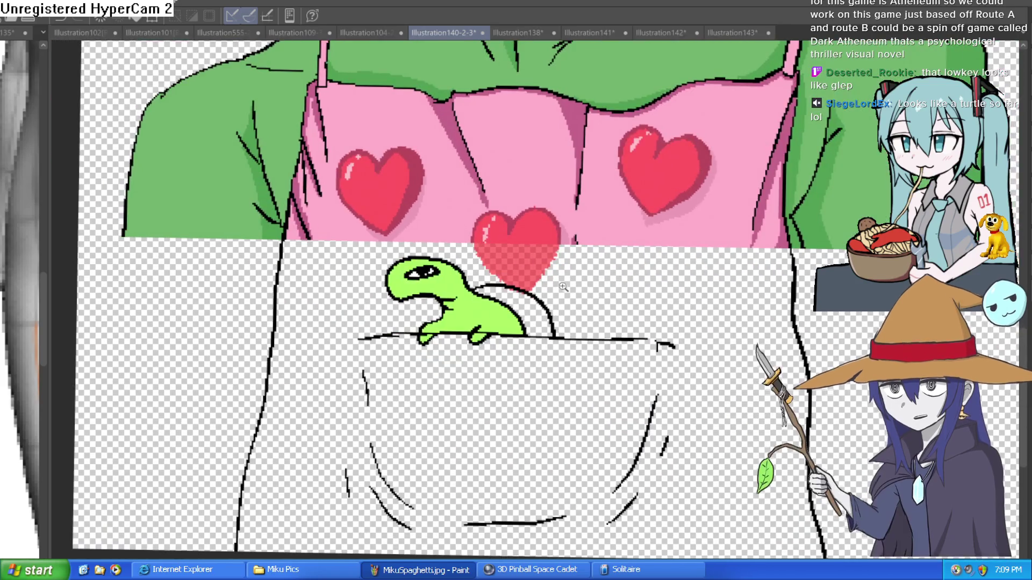
{"action": "scroll", "coordinate": [564, 287], "scroll_direction": "up", "scroll_amount": 3}
{"action": "scroll", "coordinate": [563, 287], "scroll_direction": "down", "scroll_amount": 3}
{"action": "left_click_drag", "start_coordinate": [564, 287], "coordinate": [583, 381]}
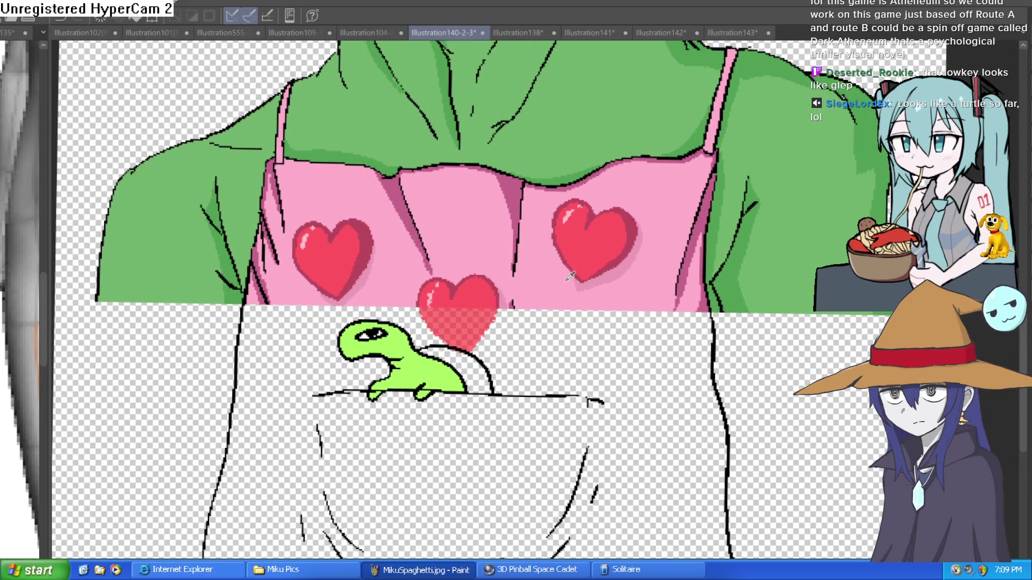
Step: Fill the lower apron pink, brush red over the middle heart's faded patch, then fit the view
{"action": "left_click", "coordinate": [559, 353]}
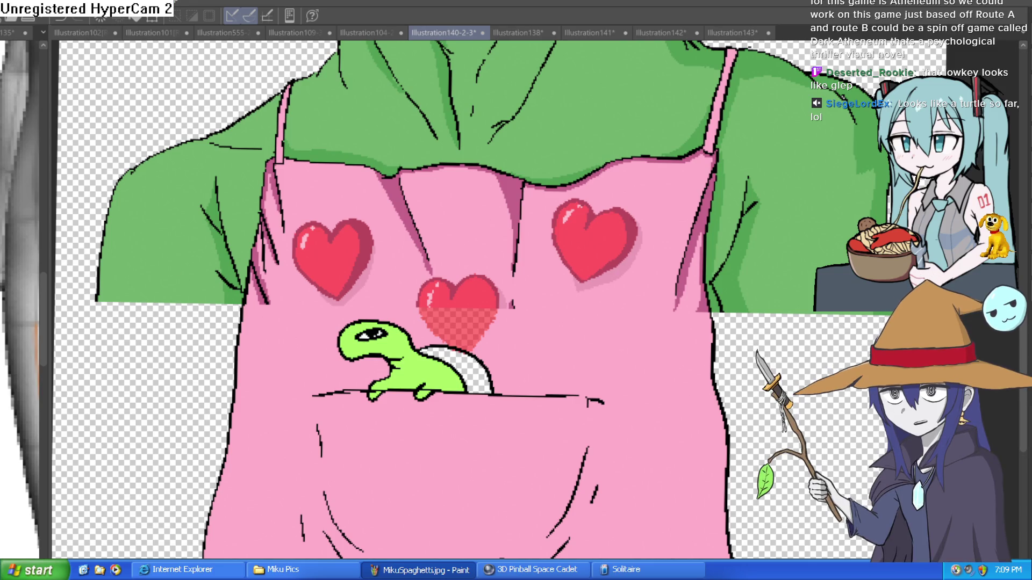
{"action": "left_click_drag", "start_coordinate": [457, 350], "coordinate": [515, 391]}
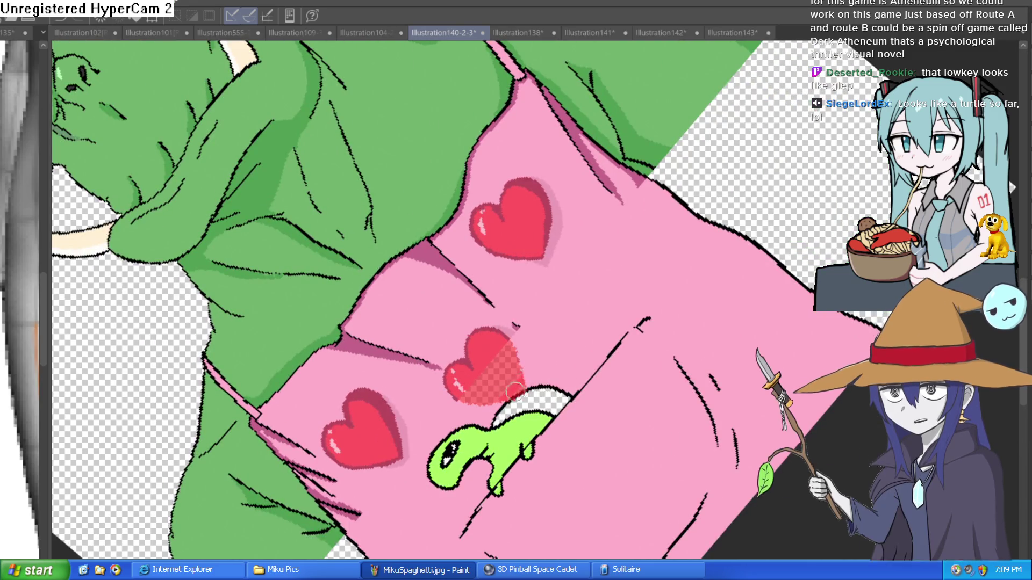
{"action": "key", "text": "ctrl+z"}
{"action": "left_click_drag", "start_coordinate": [515, 345], "coordinate": [470, 395]}
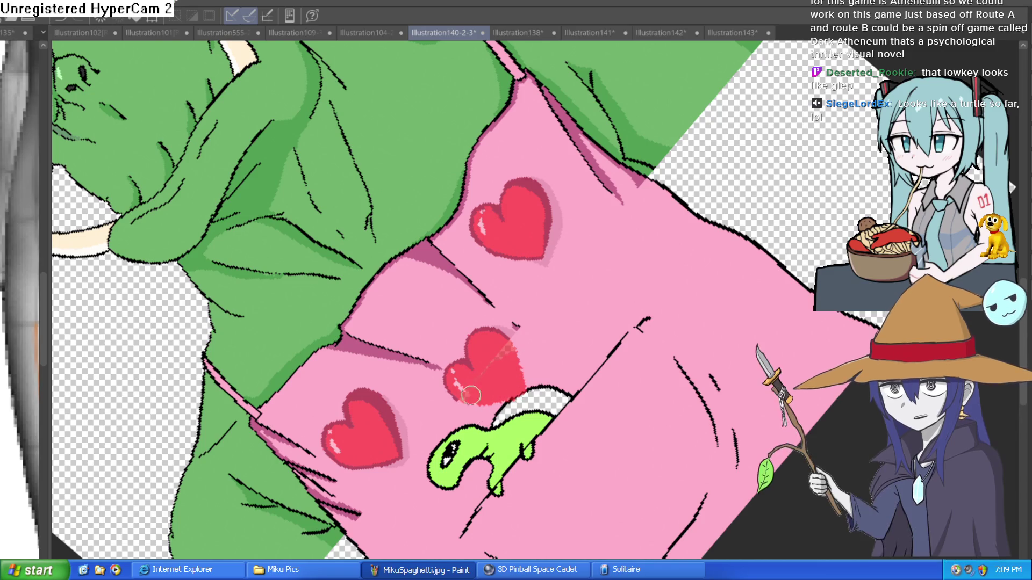
{"action": "mouse_move", "coordinate": [508, 344]}
{"action": "left_mouse_down"}
{"action": "mouse_move", "coordinate": [483, 364]}
{"action": "mouse_move", "coordinate": [509, 344]}
{"action": "left_mouse_up"}
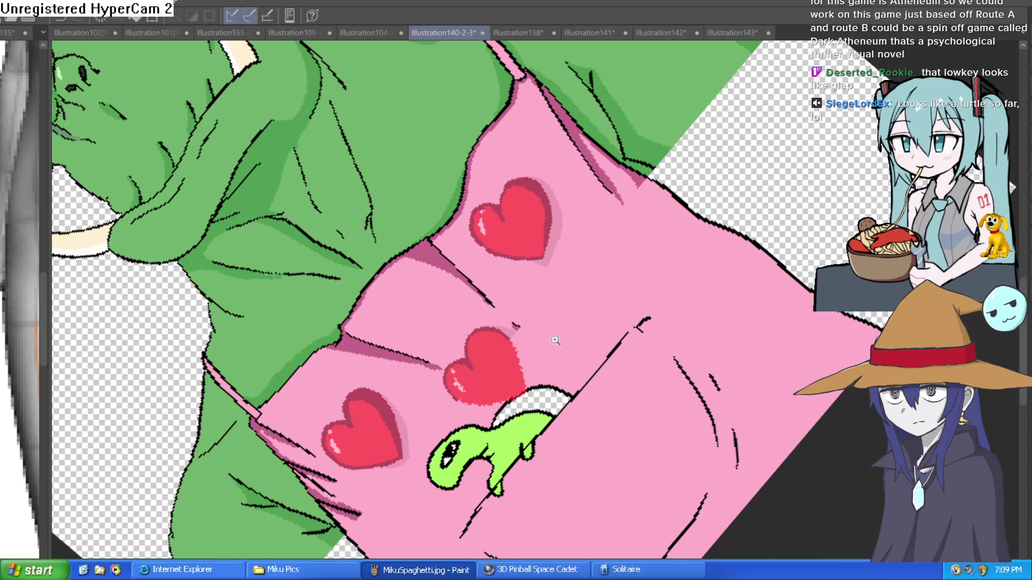
{"action": "key", "text": "ctrl+0"}
{"action": "left_click_drag", "start_coordinate": [669, 295], "coordinate": [627, 300]}
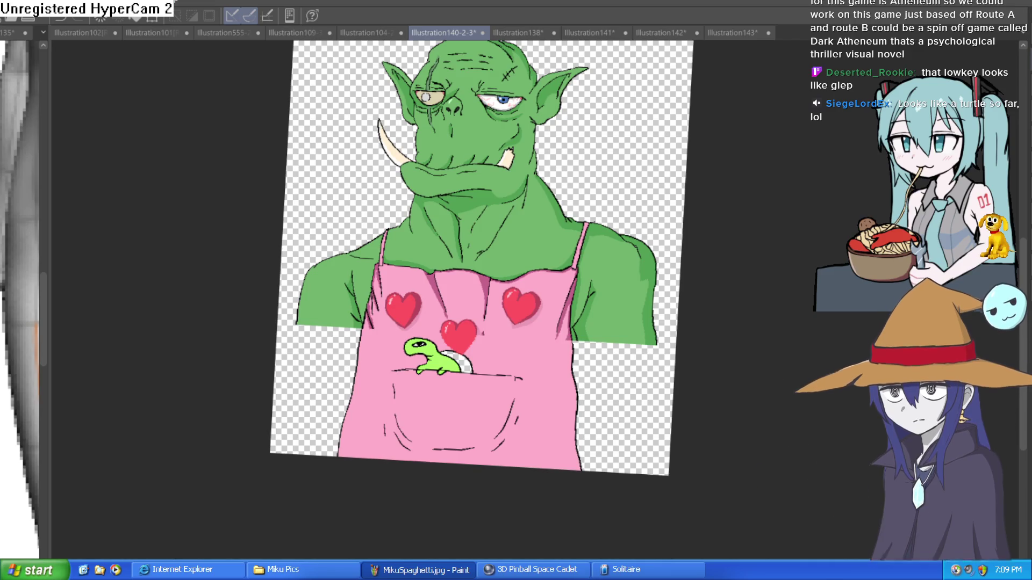
{"action": "scroll", "coordinate": [525, 343], "scroll_direction": "up", "scroll_amount": 5}
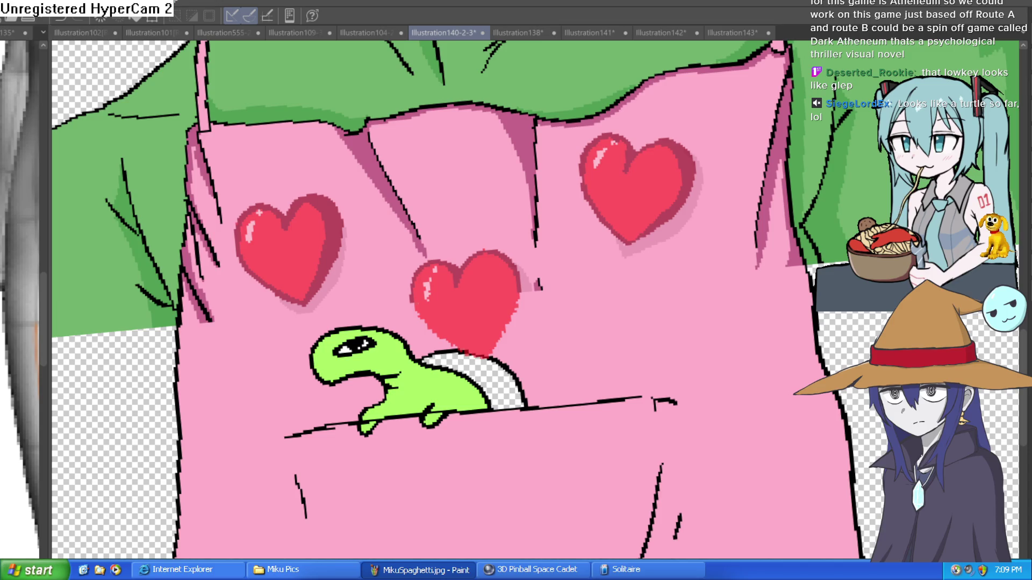
Step: Trace darker red along the middle heart's right and lower-left edges, undoing a stray pink stroke
{"action": "left_click_drag", "start_coordinate": [414, 293], "coordinate": [519, 355]}
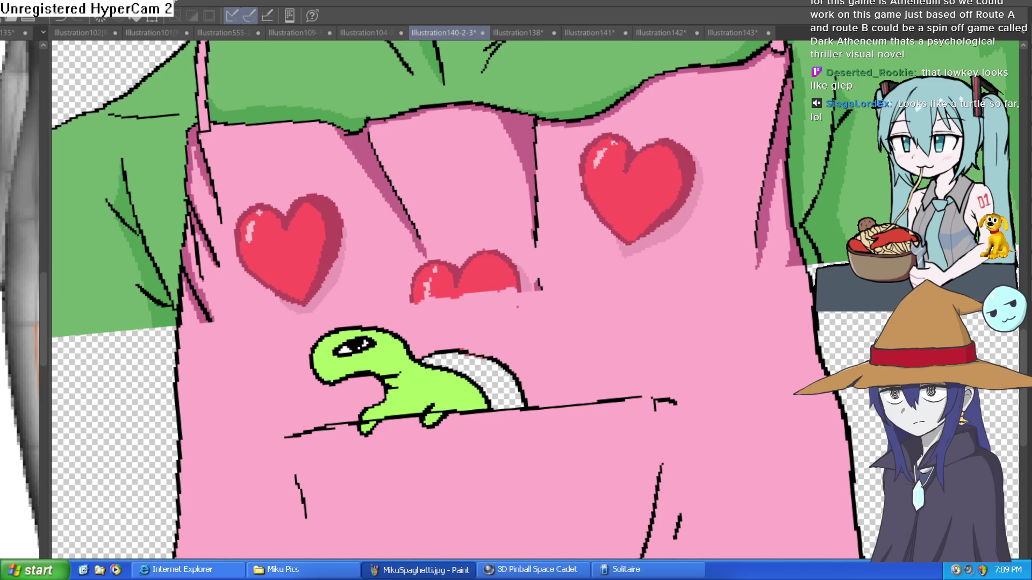
{"action": "key", "text": "ctrl+z"}
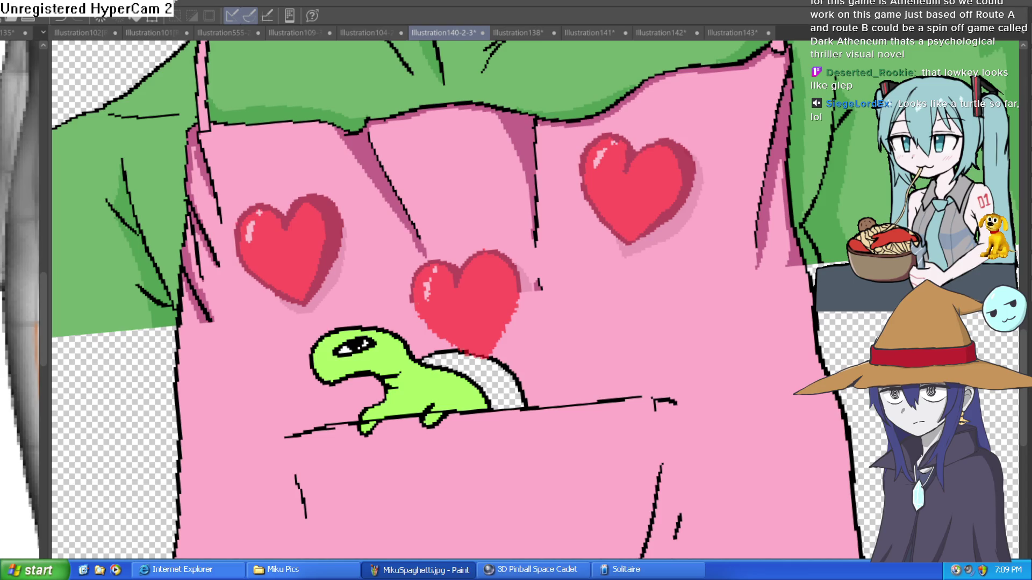
{"action": "scroll", "coordinate": [476, 268], "scroll_direction": "up", "scroll_amount": 3}
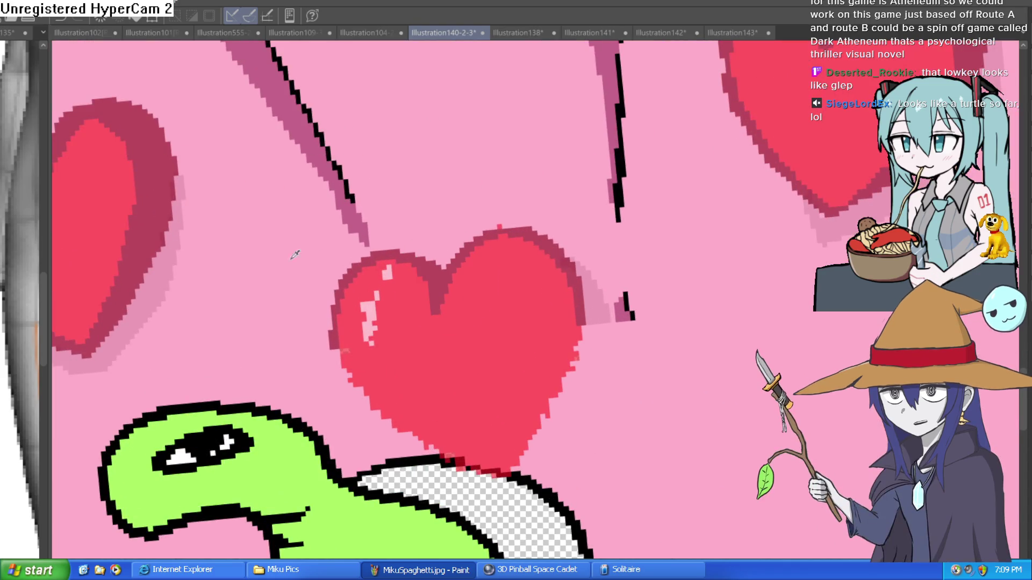
{"action": "left_click_drag", "start_coordinate": [585, 324], "coordinate": [520, 470]}
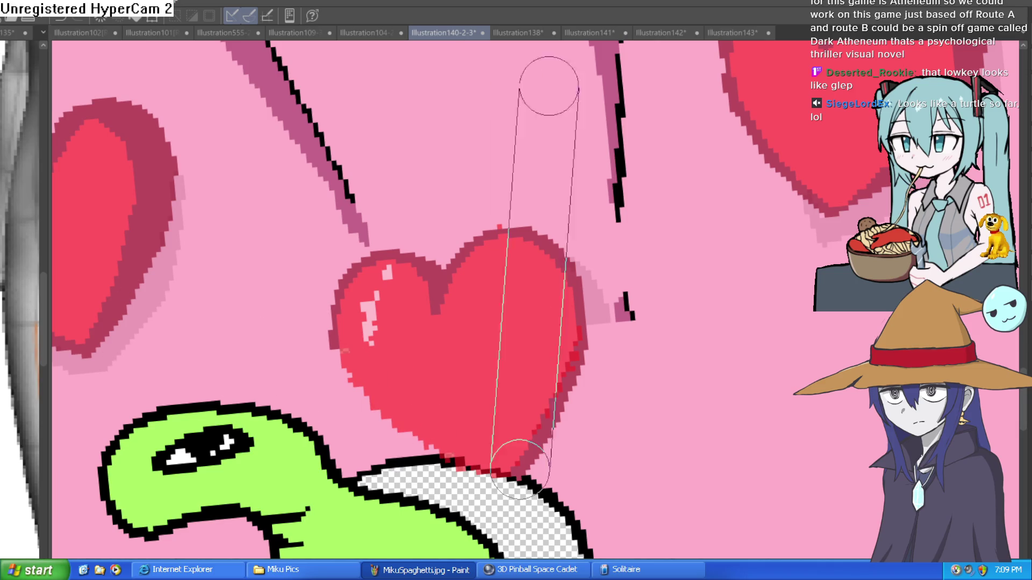
{"action": "left_click_drag", "start_coordinate": [548, 80], "coordinate": [537, 283]}
{"action": "mouse_move", "coordinate": [338, 264]}
{"action": "left_mouse_down"}
{"action": "mouse_move", "coordinate": [357, 341]}
{"action": "mouse_move", "coordinate": [385, 387]}
{"action": "left_mouse_up"}
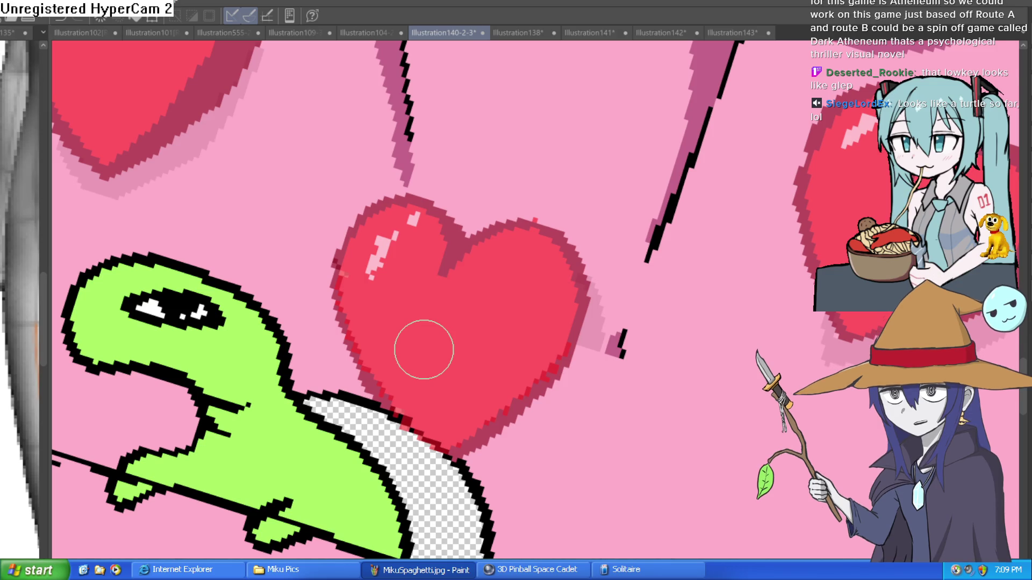
{"action": "scroll", "coordinate": [812, 312], "scroll_direction": "down", "scroll_amount": 4}
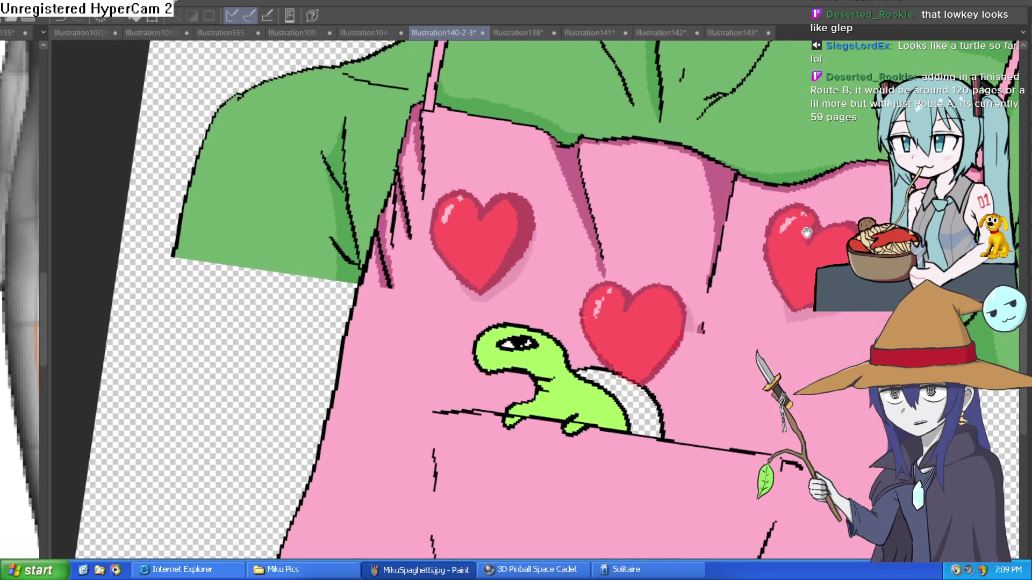
Step: Paint a light pink shadow from the middle heart down to the turtle's shell
{"action": "key", "text": "minus"}
{"action": "left_click", "coordinate": [441, 185]}
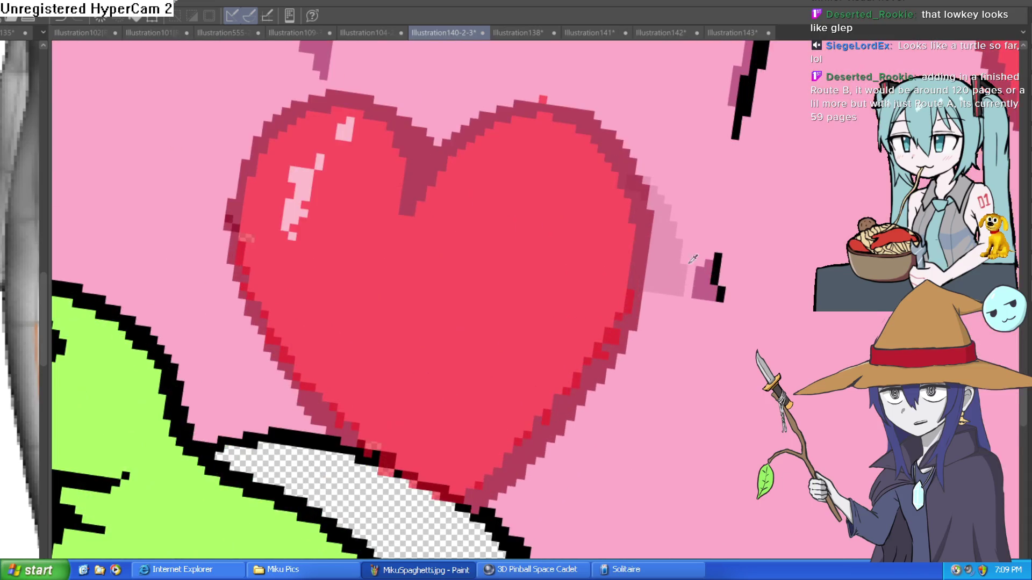
{"action": "scroll", "coordinate": [702, 196], "scroll_direction": "down", "scroll_amount": 3}
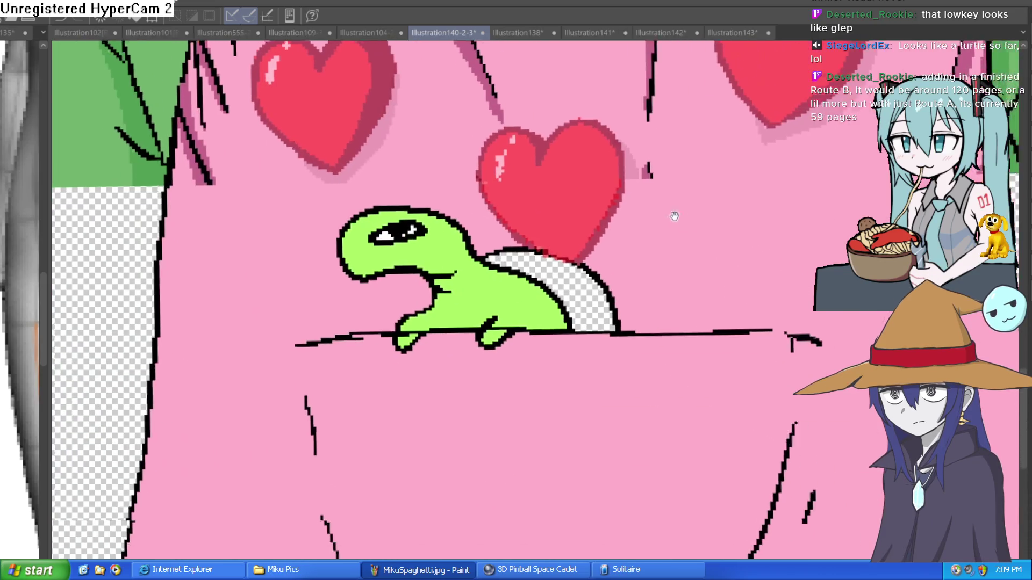
{"action": "scroll", "coordinate": [644, 162], "scroll_direction": "up", "scroll_amount": 2}
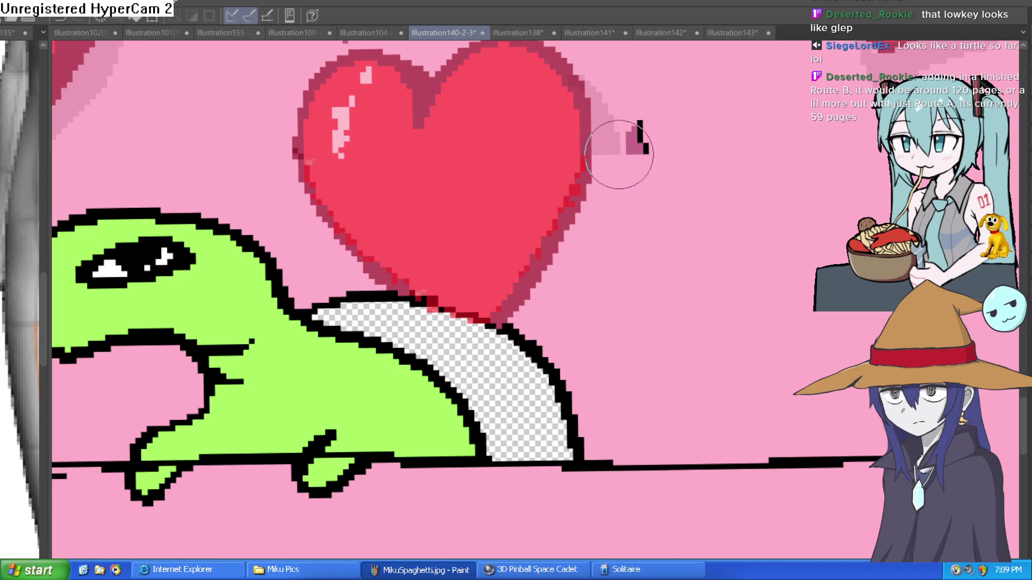
{"action": "mouse_move", "coordinate": [618, 159]}
{"action": "left_mouse_down"}
{"action": "mouse_move", "coordinate": [575, 285]}
{"action": "mouse_move", "coordinate": [532, 339]}
{"action": "left_mouse_up"}
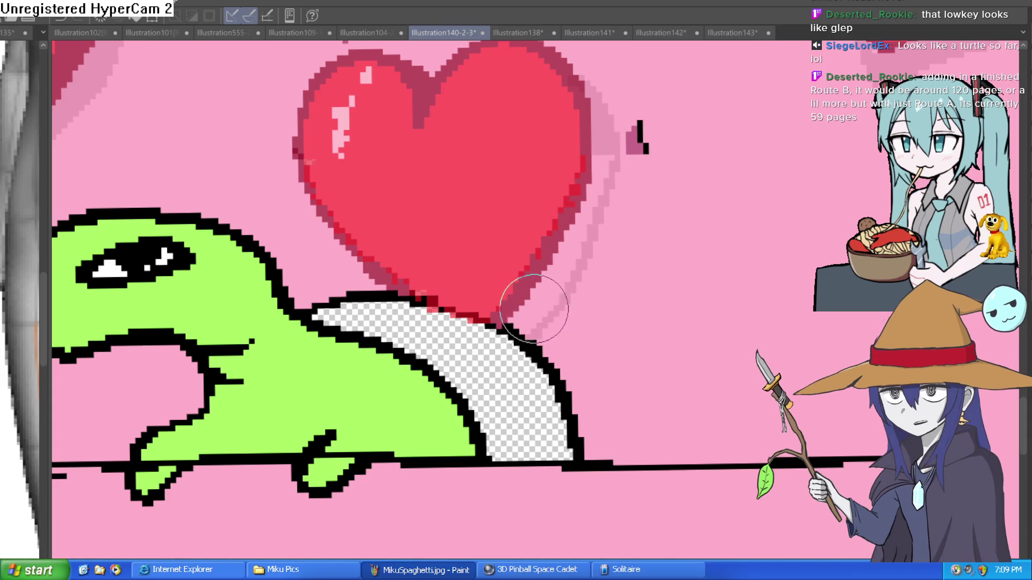
{"action": "scroll", "coordinate": [581, 243], "scroll_direction": "down", "scroll_amount": 2}
{"action": "left_click_drag", "start_coordinate": [581, 243], "coordinate": [606, 359]}
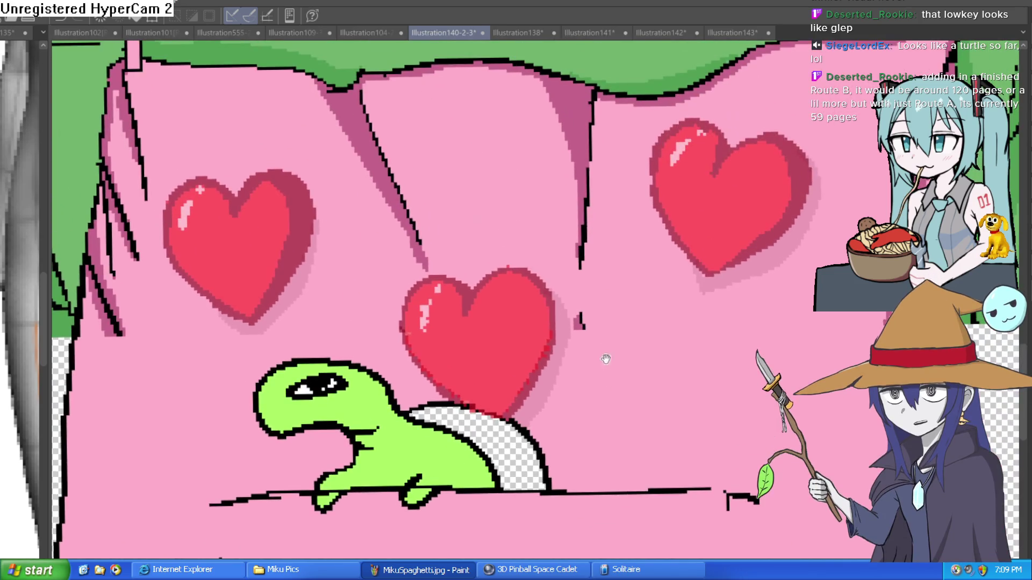
{"action": "mouse_move", "coordinate": [632, 276]}
{"action": "left_mouse_down"}
{"action": "mouse_move", "coordinate": [695, 260]}
{"action": "mouse_move", "coordinate": [631, 295]}
{"action": "mouse_move", "coordinate": [624, 275]}
{"action": "left_mouse_up"}
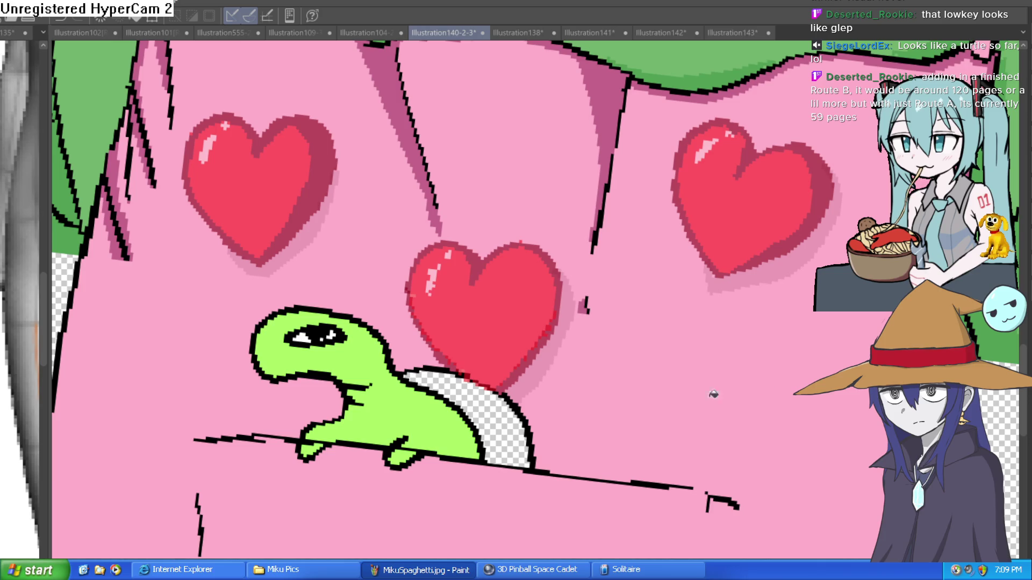
{"action": "left_click", "coordinate": [582, 293]}
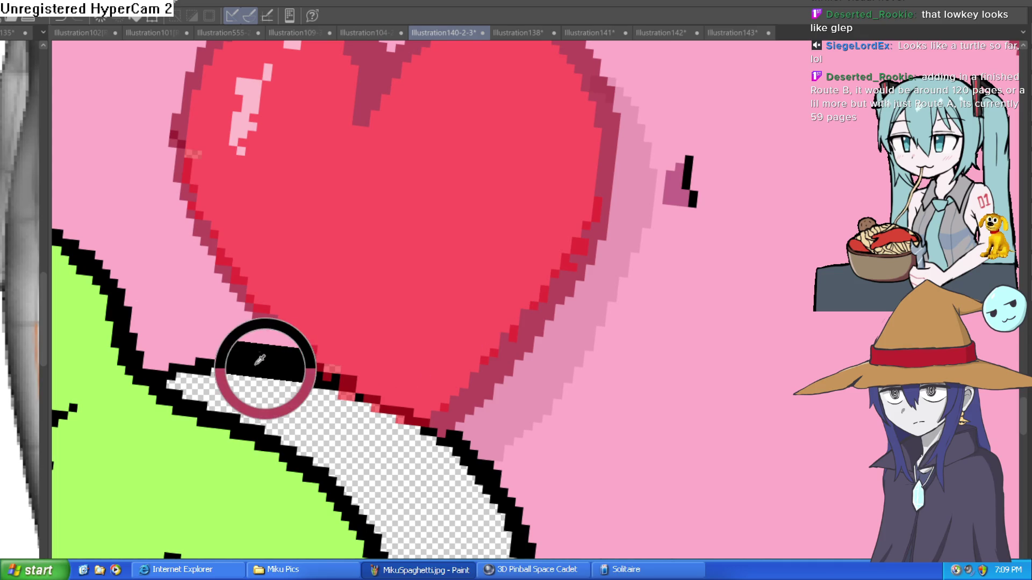
Step: Redraw the turtle shell's black outline beside the middle heart
{"action": "mouse_move", "coordinate": [196, 161]}
{"action": "left_mouse_down"}
{"action": "mouse_move", "coordinate": [446, 103]}
{"action": "mouse_move", "coordinate": [564, 318]}
{"action": "mouse_move", "coordinate": [565, 185]}
{"action": "left_mouse_up"}
{"action": "left_click_drag", "start_coordinate": [531, 309], "coordinate": [587, 196]}
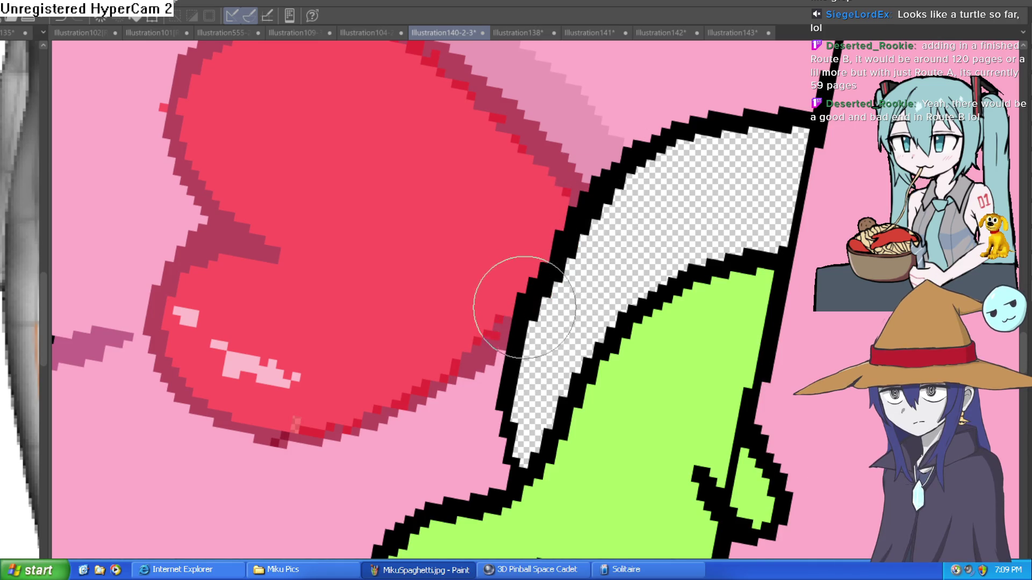
{"action": "key", "text": "ctrl+0"}
{"action": "left_click_drag", "start_coordinate": [643, 435], "coordinate": [618, 399]}
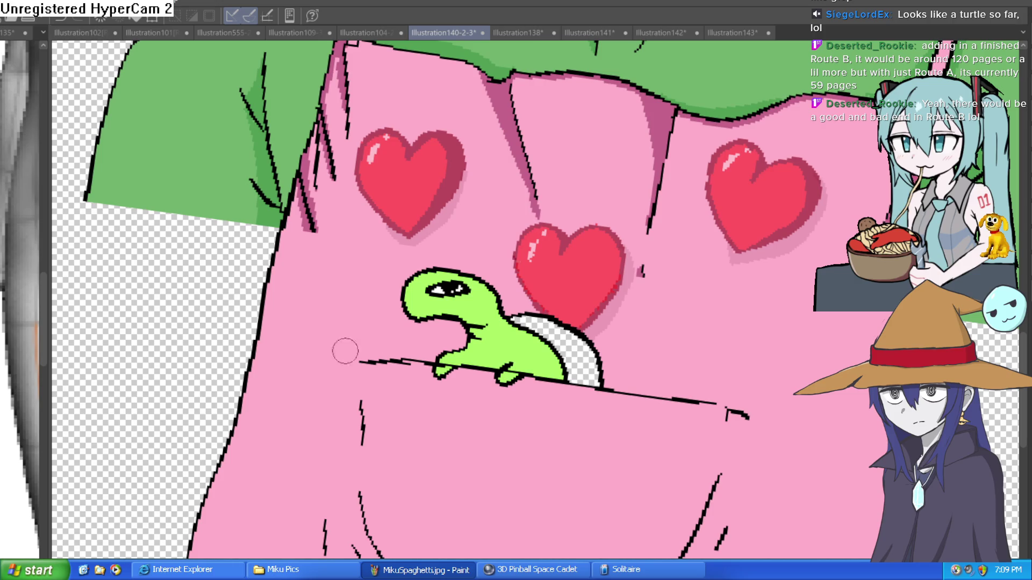
Step: Fill the turtle's shell dark green and eyedrop the turtle's light green
{"action": "left_click", "coordinate": [562, 328]}
{"action": "scroll", "coordinate": [623, 309], "scroll_direction": "down", "scroll_amount": 1}
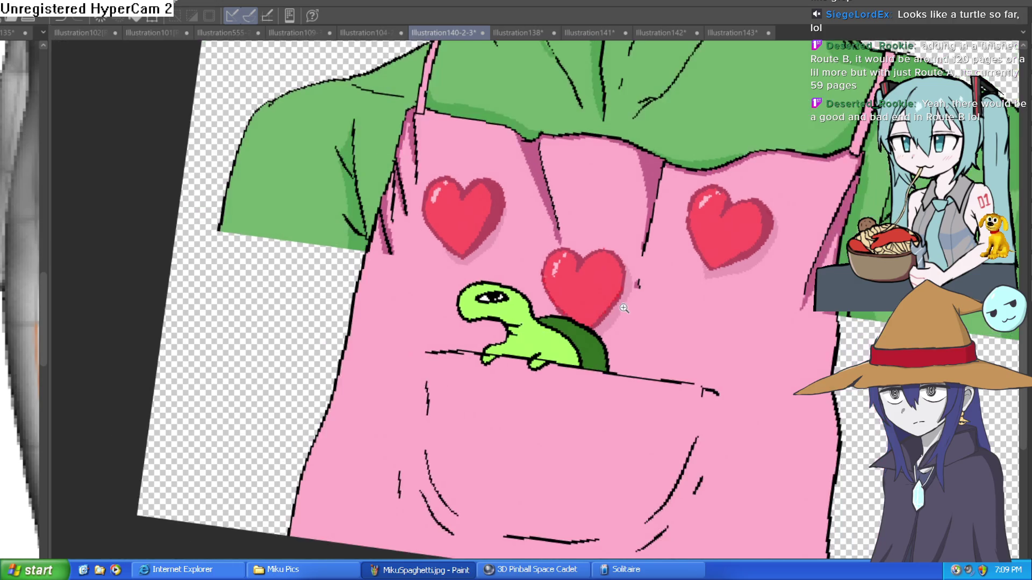
{"action": "scroll", "coordinate": [563, 329], "scroll_direction": "up", "scroll_amount": 2}
{"action": "left_click", "coordinate": [500, 355], "text": "alt"}
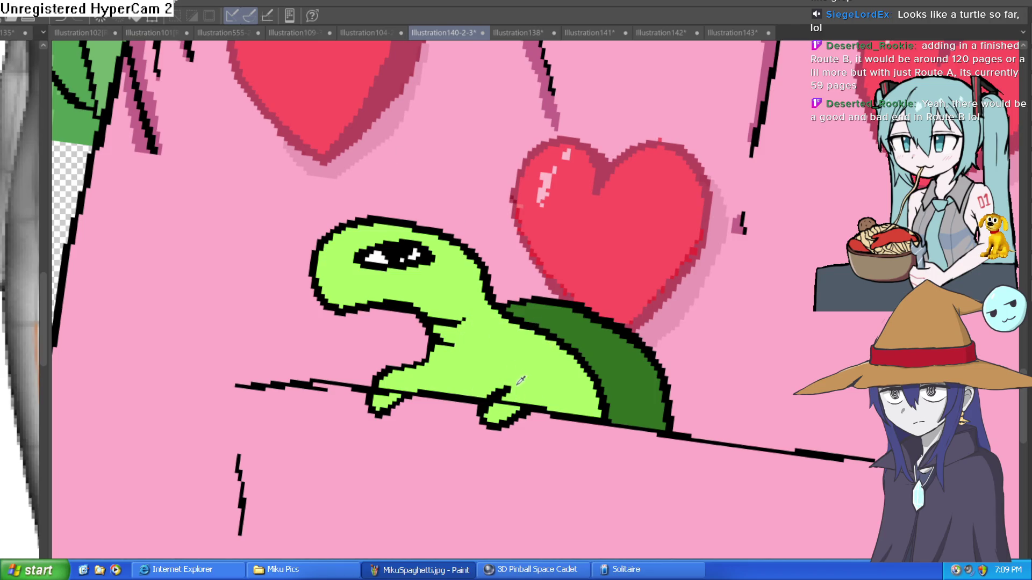
{"action": "scroll", "coordinate": [519, 404], "scroll_direction": "down", "scroll_amount": 1}
{"action": "scroll", "coordinate": [567, 323], "scroll_direction": "up", "scroll_amount": 1}
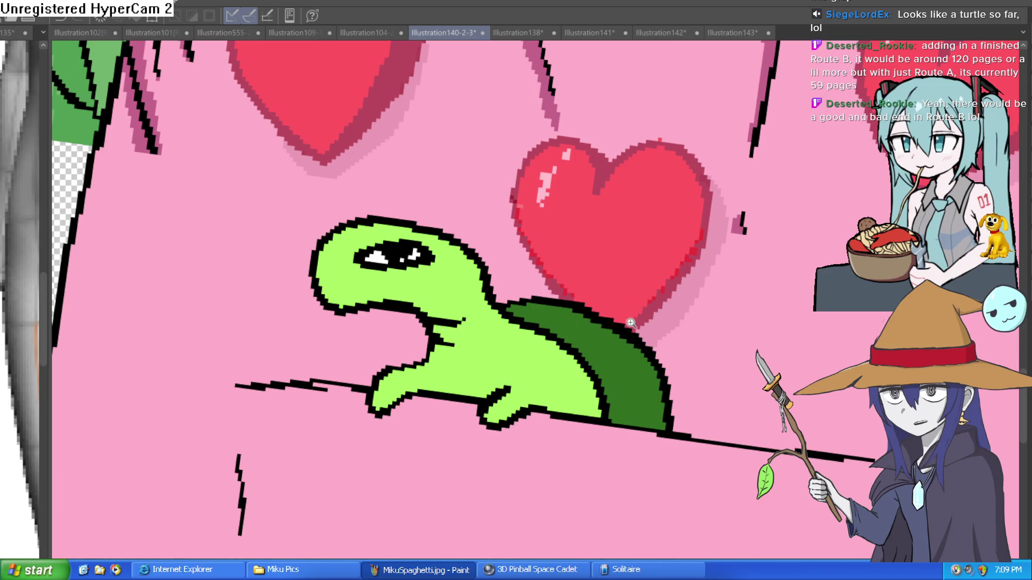
Step: Zoom in on the turtle and draw black crease lines inside the pocket
{"action": "scroll", "coordinate": [526, 367], "scroll_direction": "down", "scroll_amount": 5}
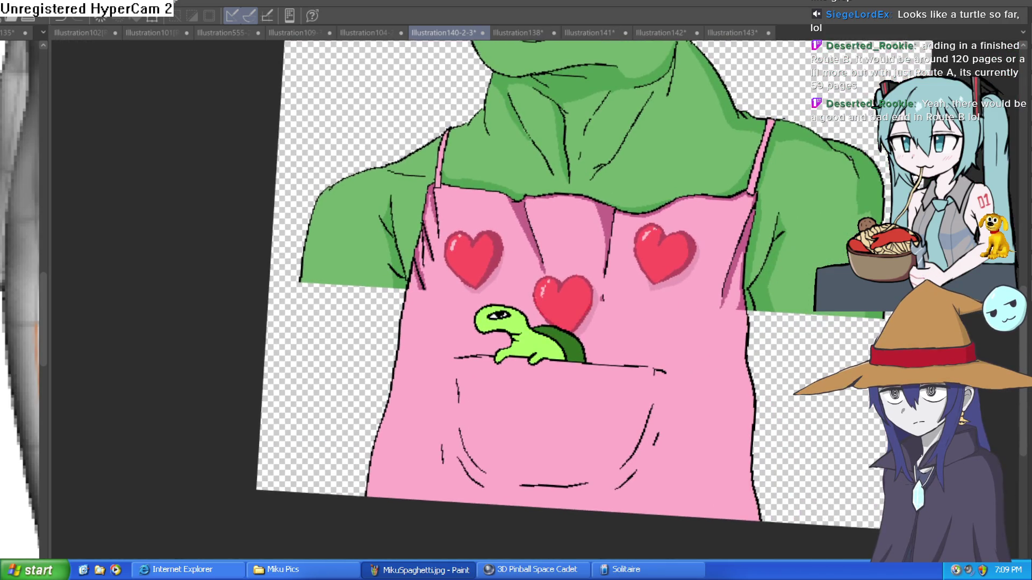
{"action": "left_click", "coordinate": [562, 347]}
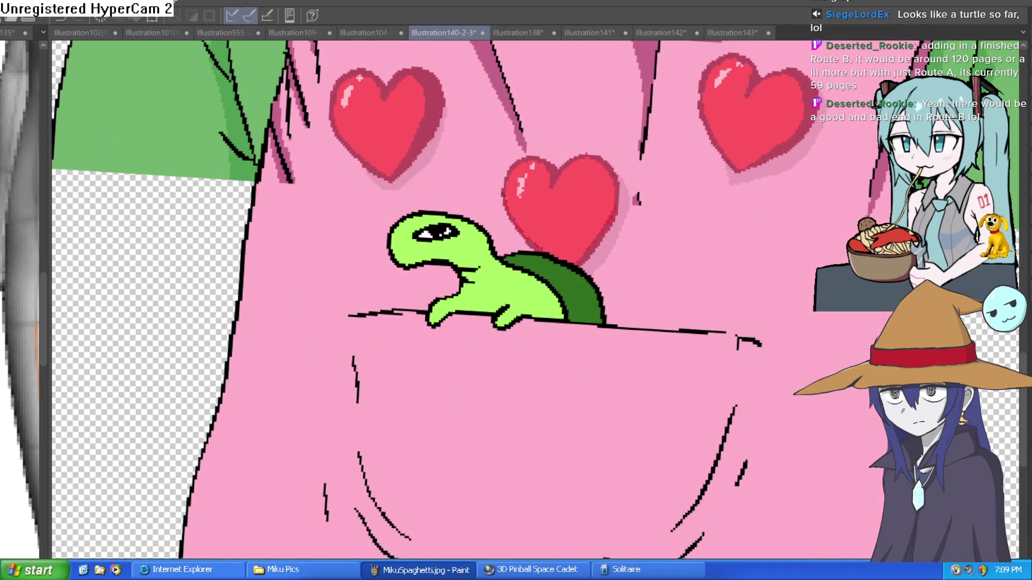
{"action": "left_click_drag", "start_coordinate": [428, 343], "coordinate": [506, 452]}
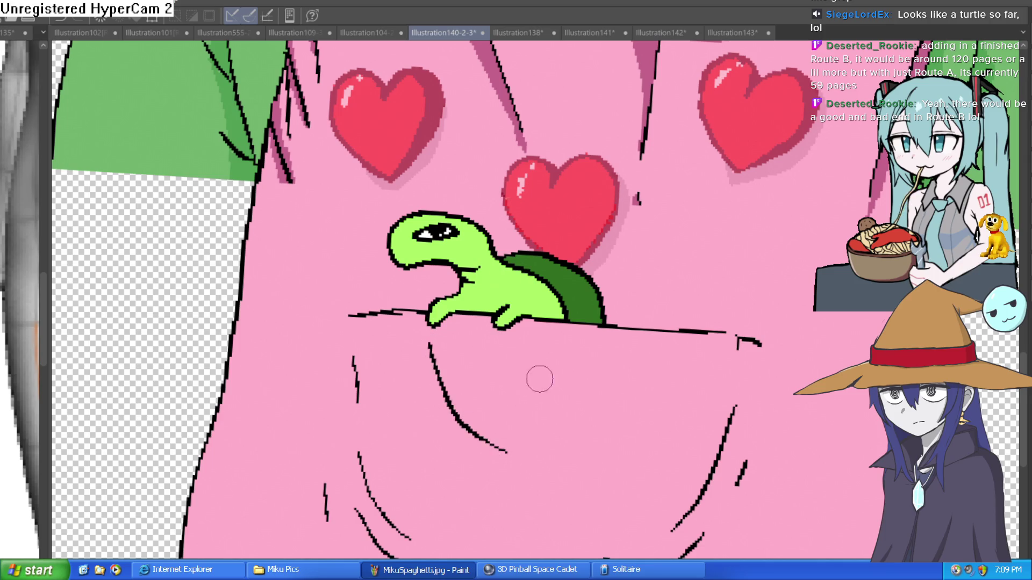
{"action": "left_click_drag", "start_coordinate": [445, 398], "coordinate": [455, 450]}
{"action": "left_click_drag", "start_coordinate": [611, 349], "coordinate": [604, 422]}
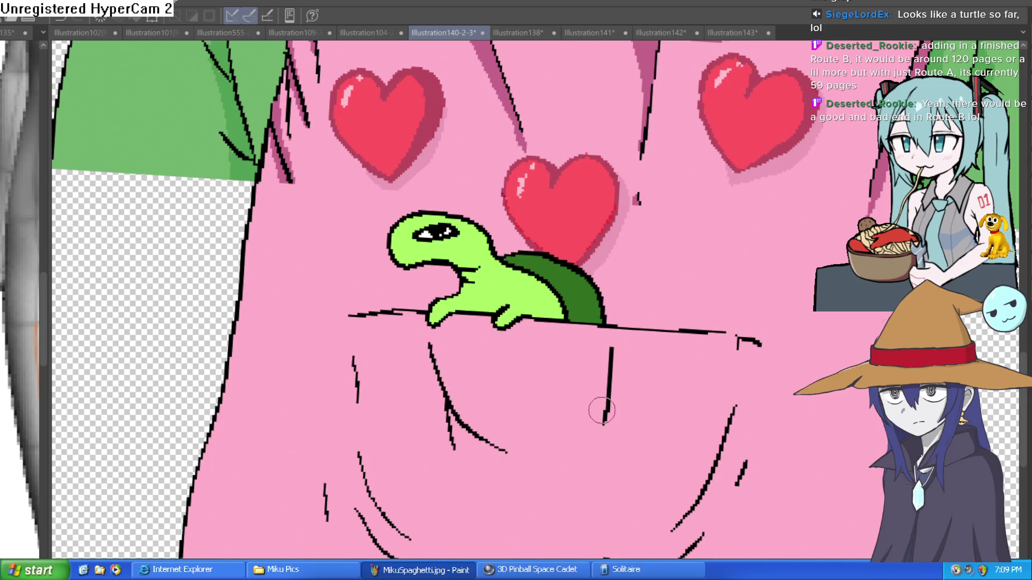
Step: Undo the misplaced long stroke and draw a wavy line along the pocket's top edge
{"action": "key", "text": "ctrl+z"}
{"action": "left_click_drag", "start_coordinate": [638, 357], "coordinate": [581, 375]}
{"action": "mouse_move", "coordinate": [527, 348]}
{"action": "left_mouse_down"}
{"action": "mouse_move", "coordinate": [607, 331]}
{"action": "mouse_move", "coordinate": [702, 364]}
{"action": "left_mouse_up"}
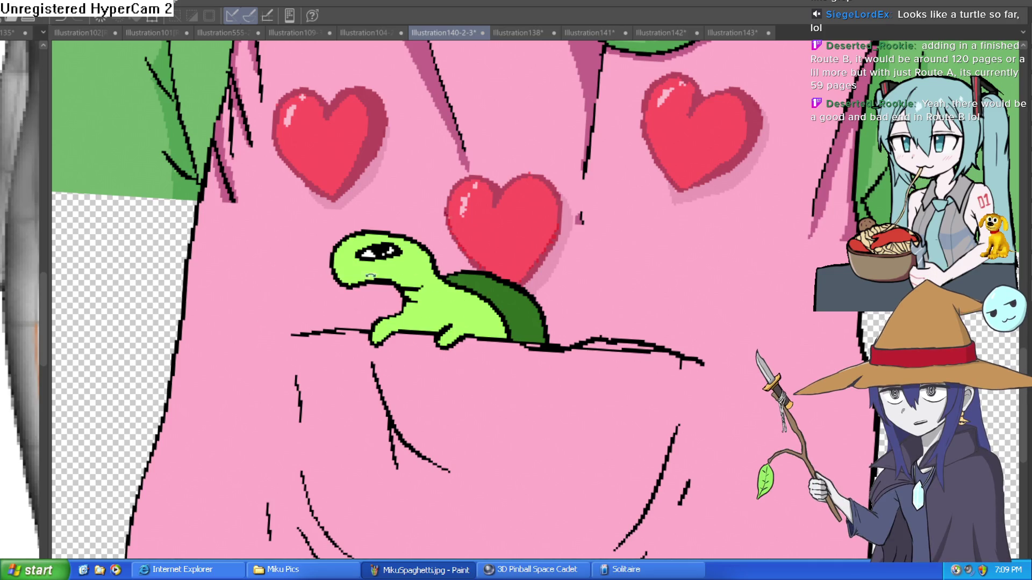
Step: Erase the stray duplicate fragments along the turtle shell's outline
{"action": "left_click_drag", "start_coordinate": [575, 214], "coordinate": [555, 152]}
{"action": "scroll", "coordinate": [600, 282], "scroll_direction": "up", "scroll_amount": 3}
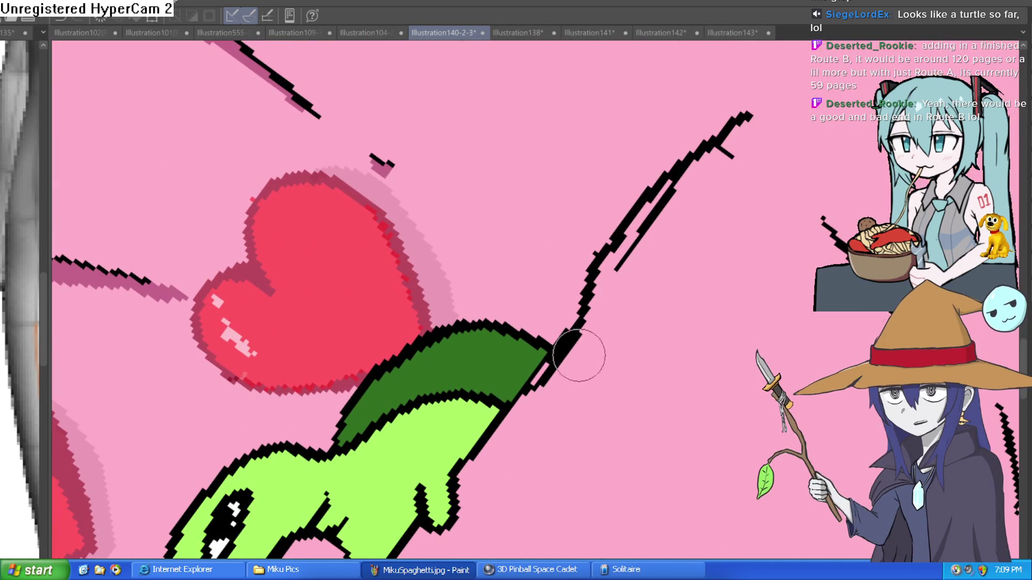
{"action": "mouse_move", "coordinate": [534, 392]}
{"action": "left_mouse_down"}
{"action": "mouse_move", "coordinate": [708, 166]}
{"action": "mouse_move", "coordinate": [731, 152]}
{"action": "mouse_move", "coordinate": [749, 115]}
{"action": "mouse_move", "coordinate": [591, 376]}
{"action": "left_mouse_up"}
{"action": "scroll", "coordinate": [749, 115], "scroll_direction": "down", "scroll_amount": 3}
{"action": "scroll", "coordinate": [581, 365], "scroll_direction": "up", "scroll_amount": 2}
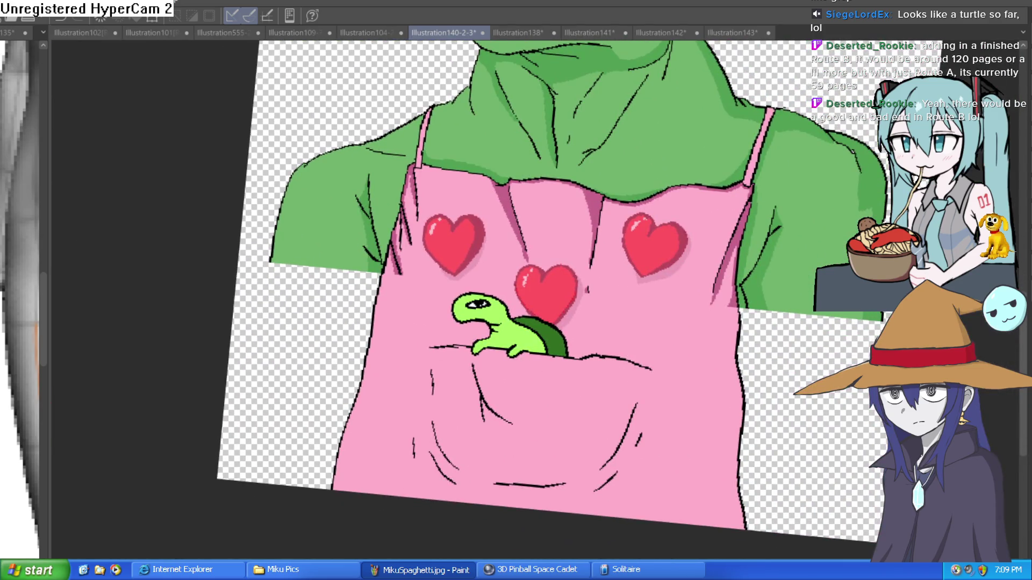
Step: Paint light pink along the arm's black line, replacing a too-dark pink stroke
{"action": "mouse_move", "coordinate": [592, 376]}
{"action": "left_mouse_down"}
{"action": "mouse_move", "coordinate": [581, 413]}
{"action": "mouse_move", "coordinate": [560, 390]}
{"action": "left_mouse_up"}
{"action": "scroll", "coordinate": [581, 413], "scroll_direction": "up", "scroll_amount": 4}
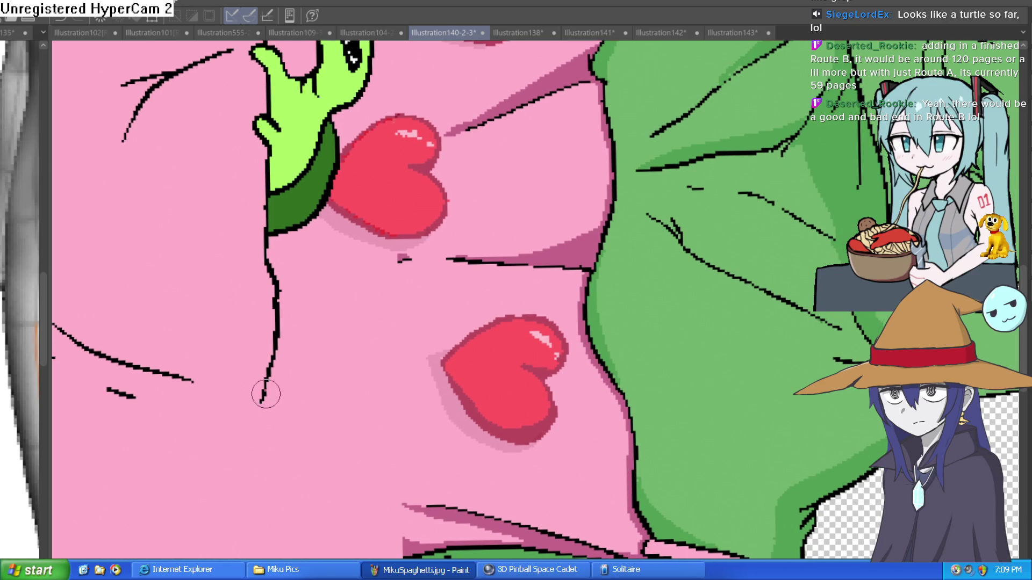
{"action": "mouse_move", "coordinate": [285, 350]}
{"action": "left_mouse_down"}
{"action": "mouse_move", "coordinate": [288, 271]}
{"action": "mouse_move", "coordinate": [304, 236]}
{"action": "mouse_move", "coordinate": [356, 198]}
{"action": "left_mouse_up"}
{"action": "key", "text": "ctrl+z"}
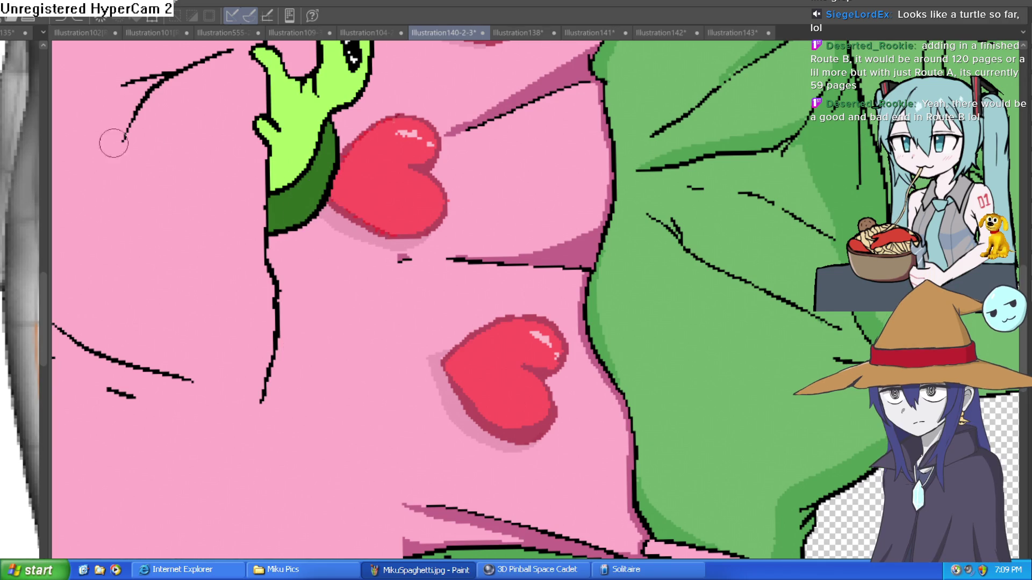
{"action": "scroll", "coordinate": [216, 221], "scroll_direction": "up", "scroll_amount": 2}
{"action": "mouse_move", "coordinate": [331, 191]}
{"action": "left_mouse_down"}
{"action": "mouse_move", "coordinate": [258, 340]}
{"action": "mouse_move", "coordinate": [254, 425]}
{"action": "left_mouse_up"}
{"action": "mouse_move", "coordinate": [275, 435]}
{"action": "left_mouse_down"}
{"action": "mouse_move", "coordinate": [272, 300]}
{"action": "mouse_move", "coordinate": [237, 419]}
{"action": "left_mouse_up"}
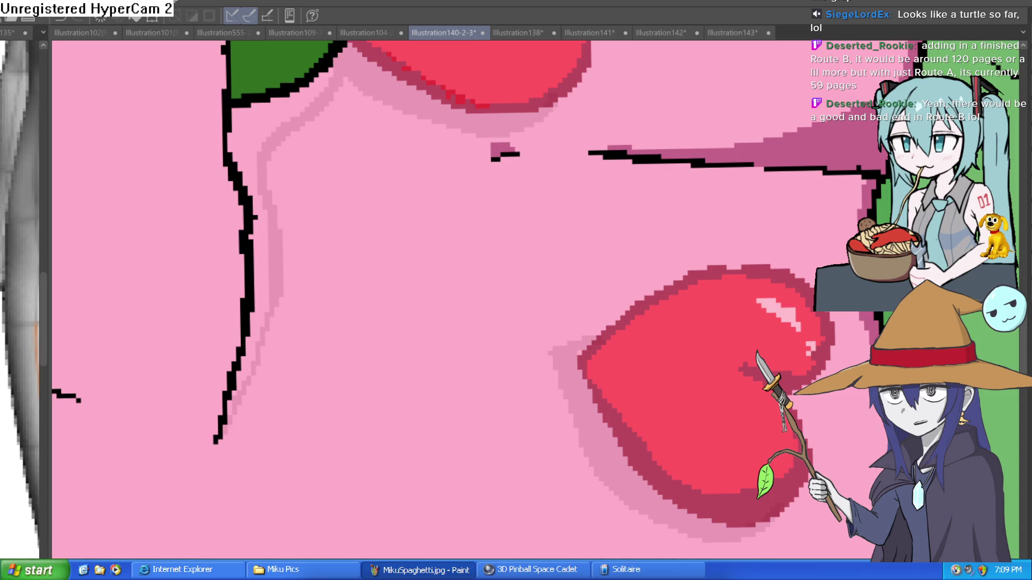
Step: Draw the black outline down from the bottom of the orc's other sleeve
{"action": "left_click_drag", "start_coordinate": [403, 146], "coordinate": [271, 180]}
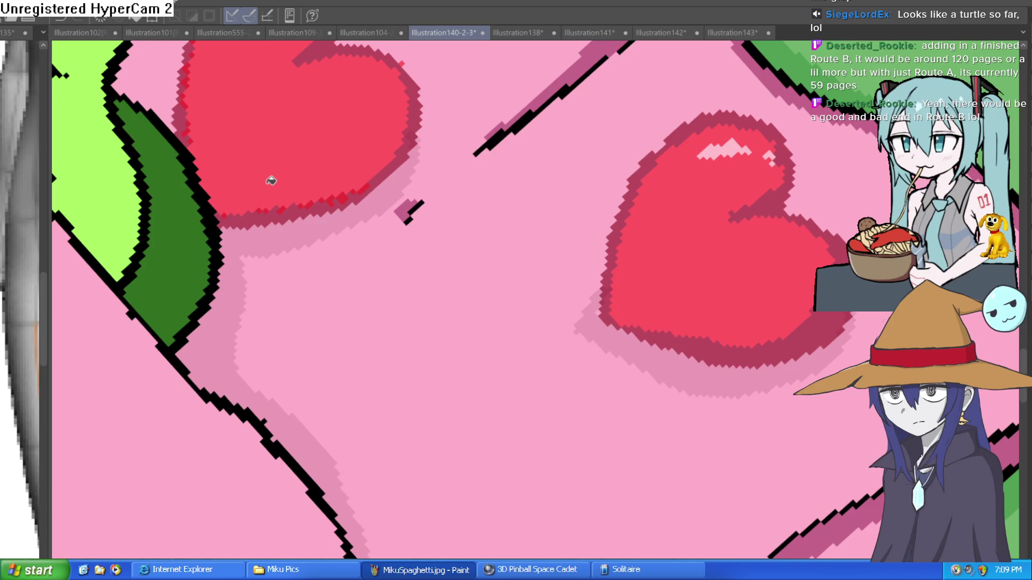
{"action": "left_click_drag", "start_coordinate": [561, 265], "coordinate": [561, 205]}
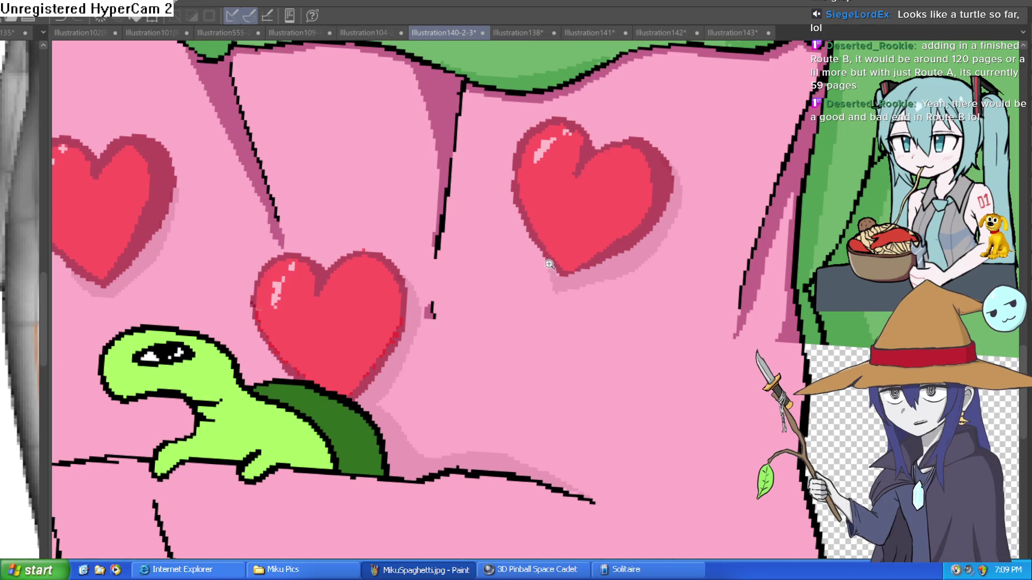
{"action": "scroll", "coordinate": [544, 295], "scroll_direction": "down", "scroll_amount": 5}
{"action": "scroll", "coordinate": [518, 293], "scroll_direction": "up", "scroll_amount": 2}
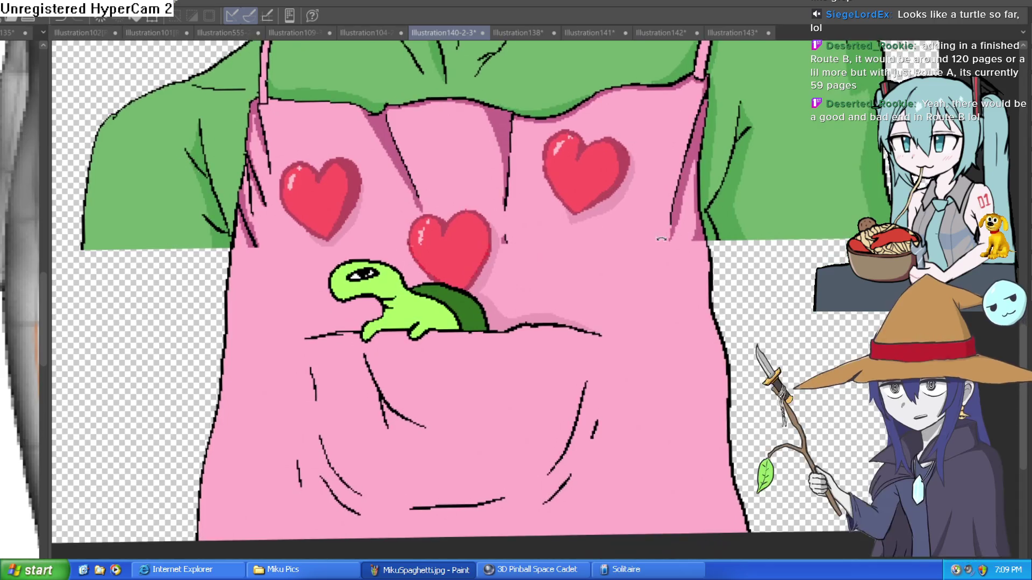
{"action": "scroll", "coordinate": [661, 264], "scroll_direction": "down", "scroll_amount": 5}
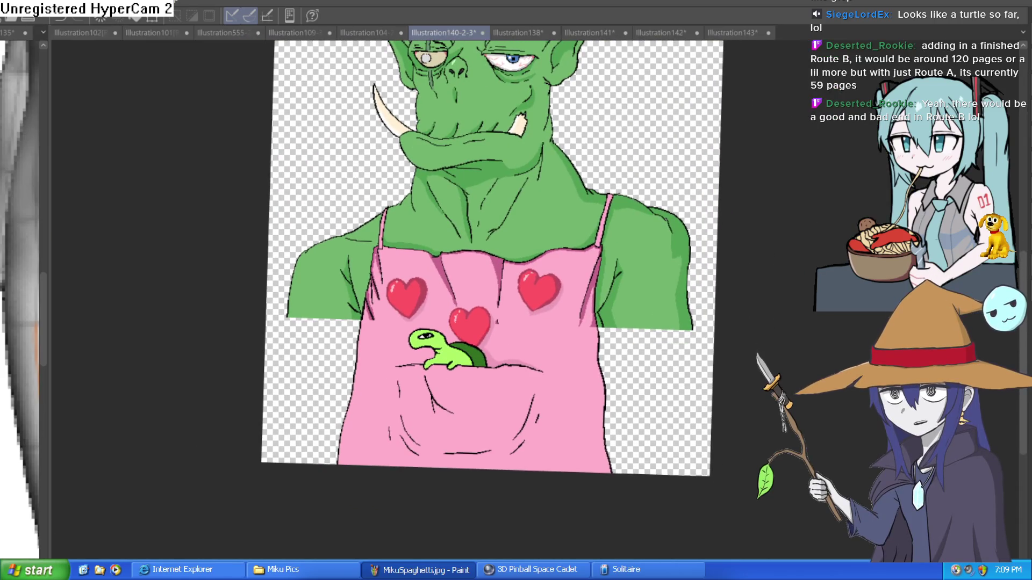
{"action": "scroll", "coordinate": [710, 340], "scroll_direction": "up", "scroll_amount": 2}
{"action": "left_click_drag", "start_coordinate": [699, 556], "coordinate": [269, 556]}
{"action": "mouse_move", "coordinate": [249, 273]}
{"action": "left_mouse_down"}
{"action": "mouse_move", "coordinate": [229, 325]}
{"action": "mouse_move", "coordinate": [239, 556]}
{"action": "left_mouse_up"}
Step: Bucket-fill the empty left sleeve area with green
{"action": "left_click_drag", "start_coordinate": [564, 382], "coordinate": [521, 397]}
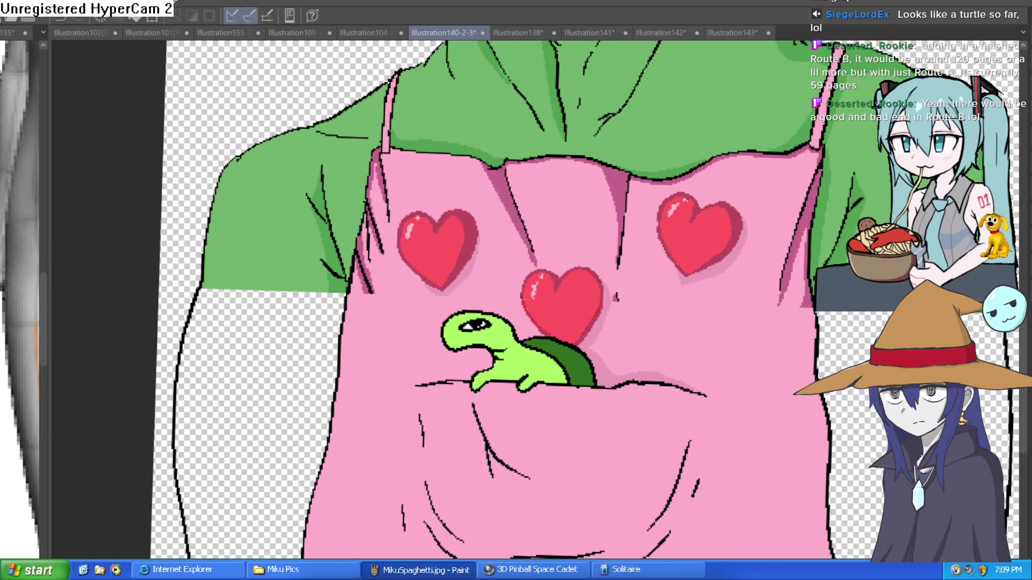
{"action": "left_click", "coordinate": [328, 377]}
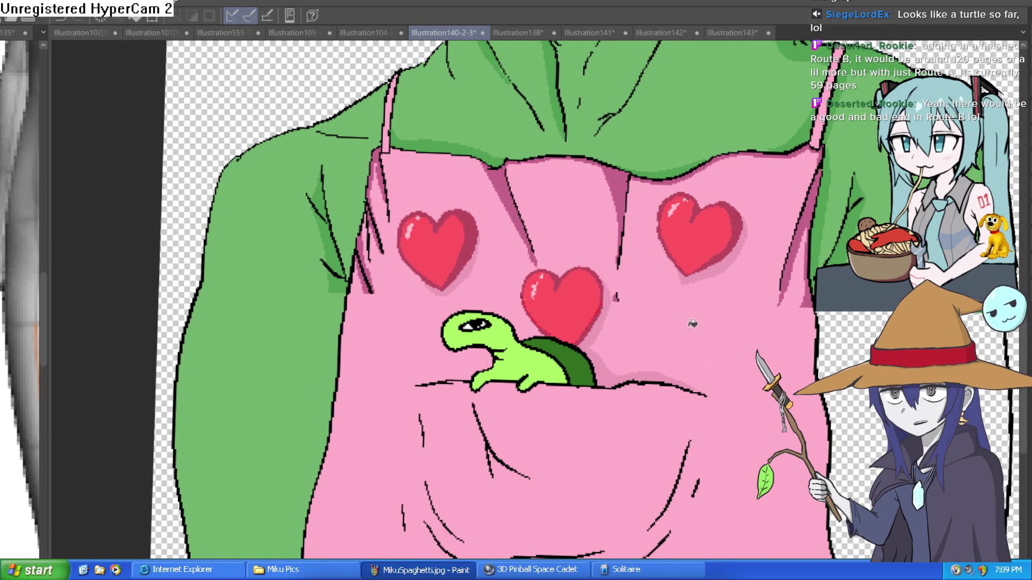
{"action": "scroll", "coordinate": [693, 323], "scroll_direction": "down", "scroll_amount": 5}
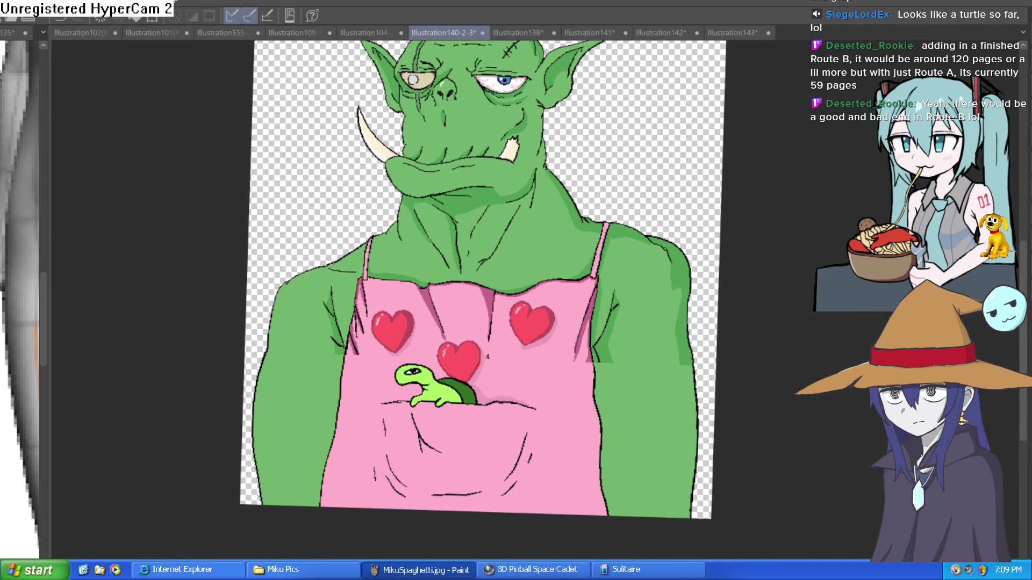
{"action": "key", "text": "minus"}
{"action": "key", "text": "minus"}
{"action": "scroll", "coordinate": [690, 293], "scroll_direction": "up", "scroll_amount": 4}
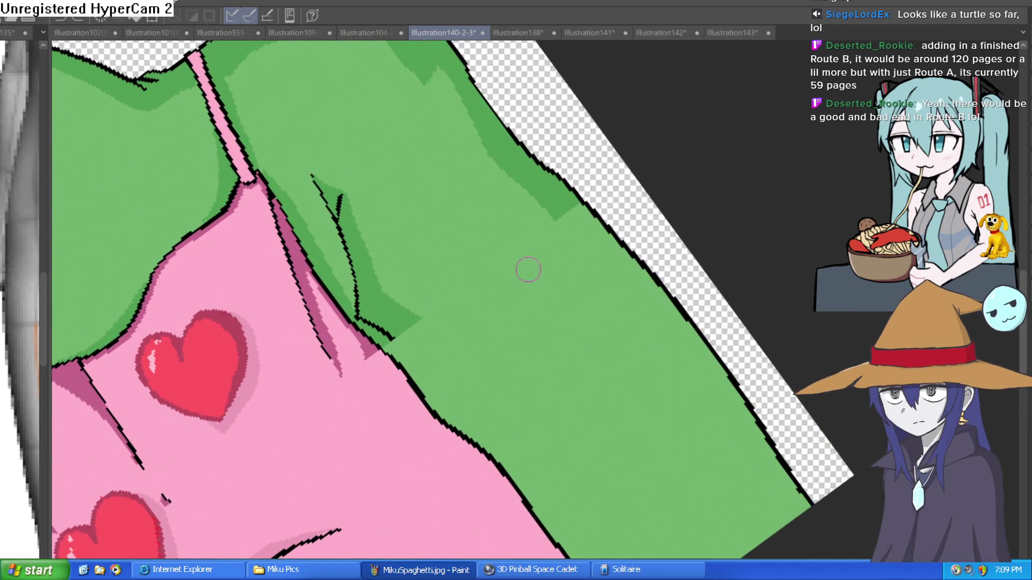
Step: Add short black hatch strokes along the green arm's edge
{"action": "left_click_drag", "start_coordinate": [635, 285], "coordinate": [665, 260]}
{"action": "mouse_move", "coordinate": [650, 298]}
{"action": "left_mouse_down"}
{"action": "mouse_move", "coordinate": [676, 278]}
{"action": "mouse_move", "coordinate": [694, 292]}
{"action": "left_mouse_up"}
{"action": "left_click_drag", "start_coordinate": [684, 321], "coordinate": [708, 304]}
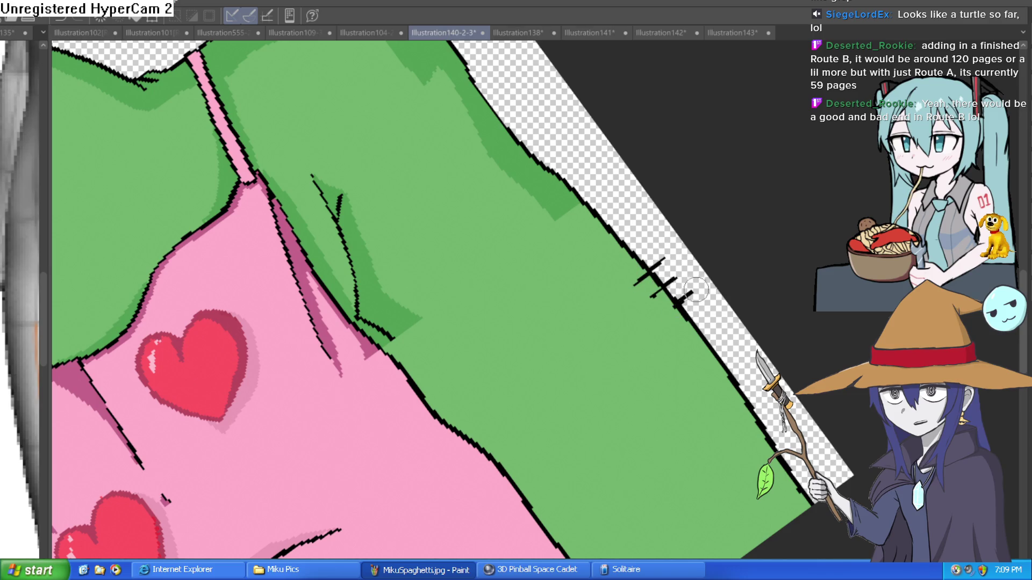
{"action": "mouse_move", "coordinate": [675, 364]}
{"action": "left_mouse_down"}
{"action": "mouse_move", "coordinate": [720, 333]}
{"action": "mouse_move", "coordinate": [743, 368]}
{"action": "left_mouse_up"}
{"action": "scroll", "coordinate": [726, 376], "scroll_direction": "down", "scroll_amount": 3}
{"action": "left_click_drag", "start_coordinate": [705, 339], "coordinate": [755, 315]}
Step: Fit the whole canvas in view and add hatch ticks along the shoulder's top edge
{"action": "key", "text": "ctrl+0"}
{"action": "mouse_move", "coordinate": [592, 322]}
{"action": "left_mouse_down"}
{"action": "mouse_move", "coordinate": [548, 430]}
{"action": "mouse_move", "coordinate": [563, 185]}
{"action": "left_mouse_up"}
{"action": "scroll", "coordinate": [377, 183], "scroll_direction": "up", "scroll_amount": 5}
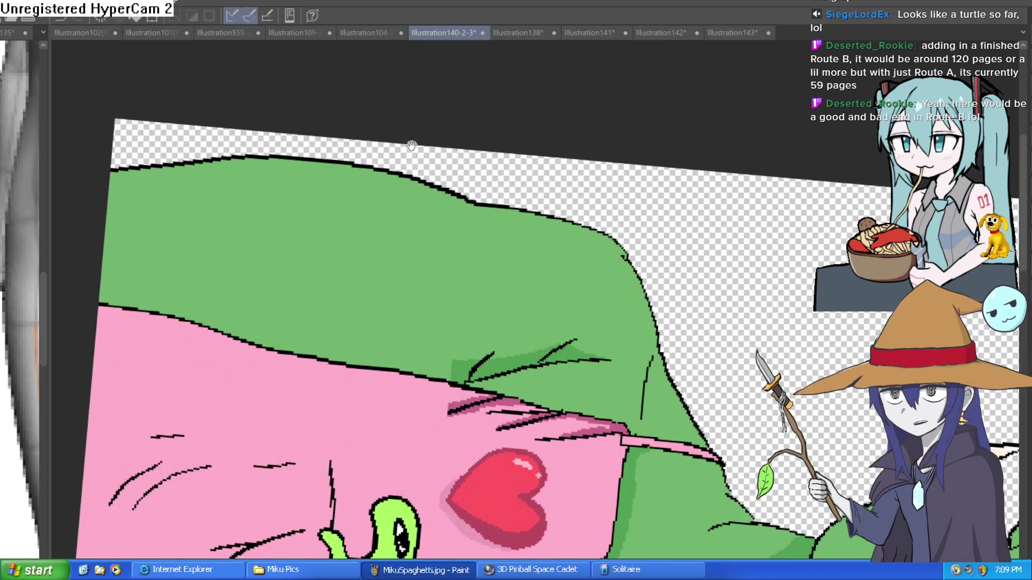
{"action": "mouse_move", "coordinate": [370, 187]}
{"action": "left_mouse_down"}
{"action": "mouse_move", "coordinate": [364, 150]}
{"action": "mouse_move", "coordinate": [299, 138]}
{"action": "left_mouse_up"}
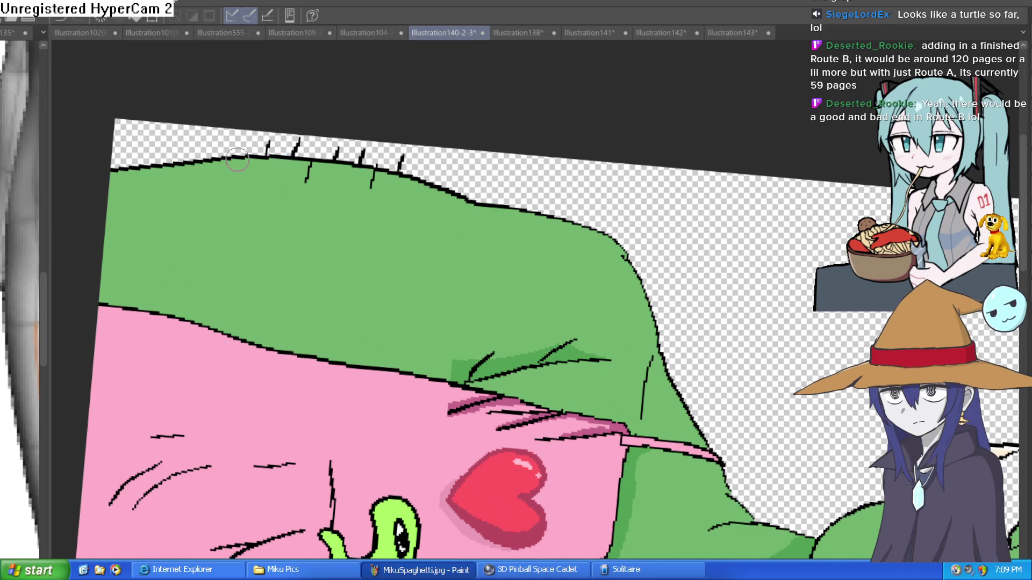
{"action": "left_click_drag", "start_coordinate": [220, 192], "coordinate": [223, 173]}
{"action": "mouse_move", "coordinate": [213, 158]}
{"action": "left_mouse_down"}
{"action": "mouse_move", "coordinate": [216, 144]}
{"action": "mouse_move", "coordinate": [192, 144]}
{"action": "left_mouse_up"}
Step: Draw a line down the torso's left edge, undoing the misplaced strokes
{"action": "scroll", "coordinate": [198, 115], "scroll_direction": "down", "scroll_amount": 1}
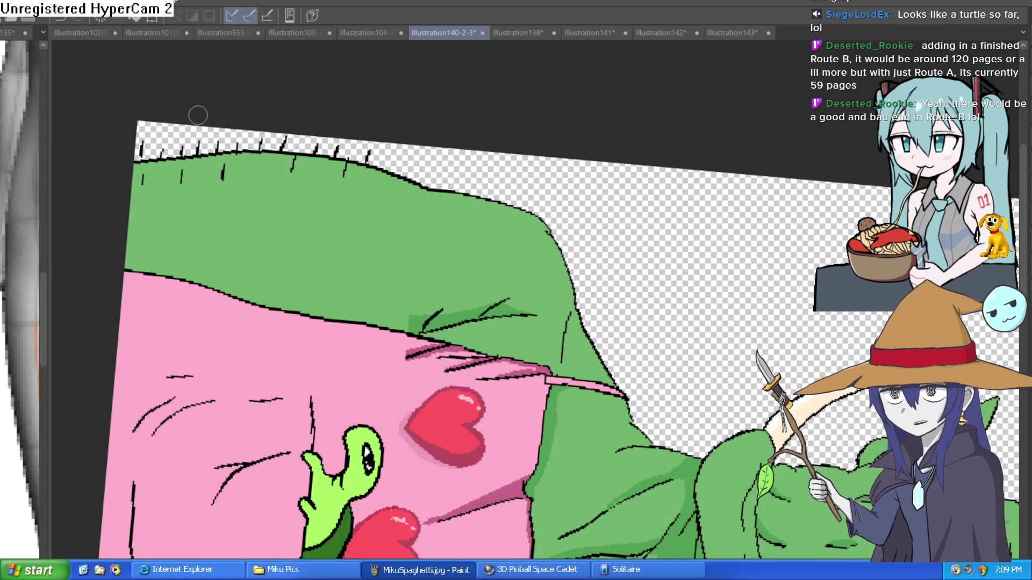
{"action": "key", "text": "minus"}
{"action": "key", "text": "minus"}
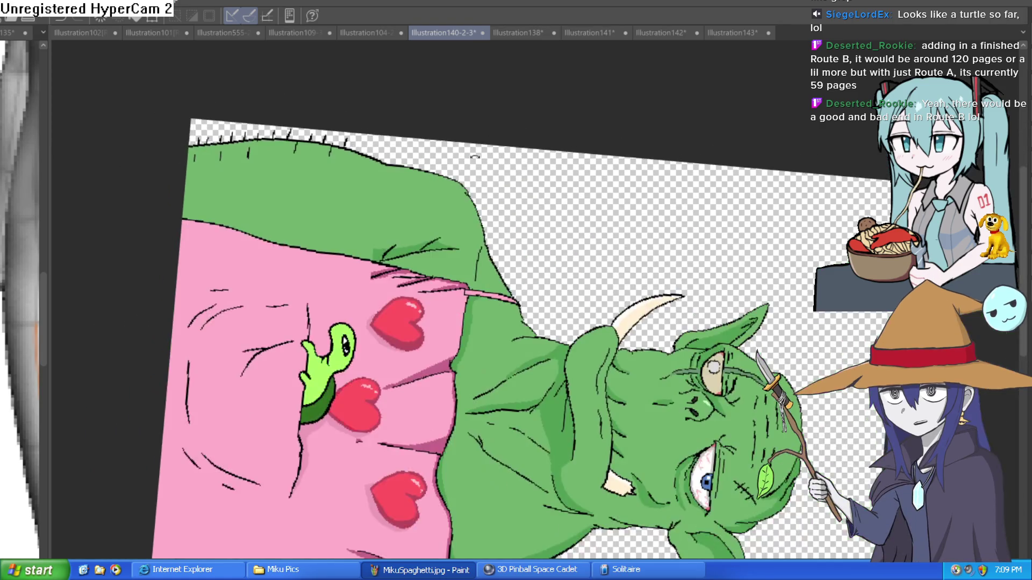
{"action": "key", "text": "minus"}
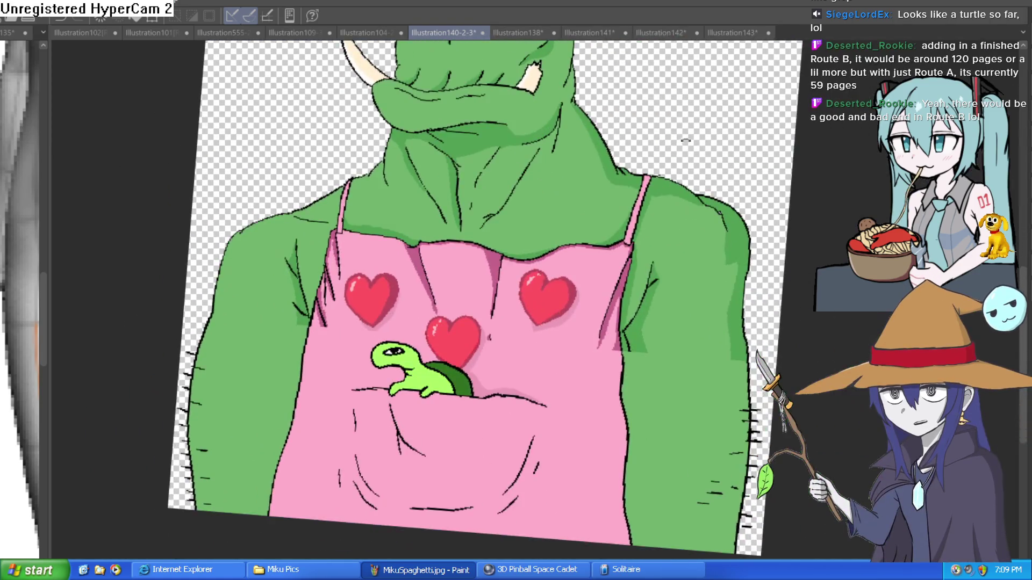
{"action": "mouse_move", "coordinate": [684, 192]}
{"action": "left_mouse_down"}
{"action": "mouse_move", "coordinate": [670, 177]}
{"action": "mouse_move", "coordinate": [661, 240]}
{"action": "mouse_move", "coordinate": [644, 208]}
{"action": "left_mouse_up"}
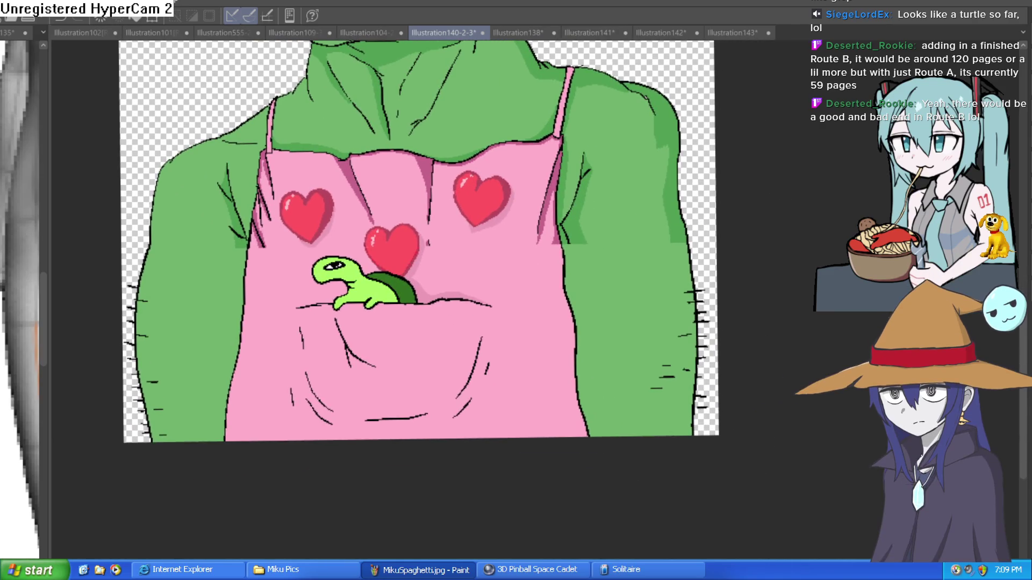
{"action": "left_click", "coordinate": [599, 334]}
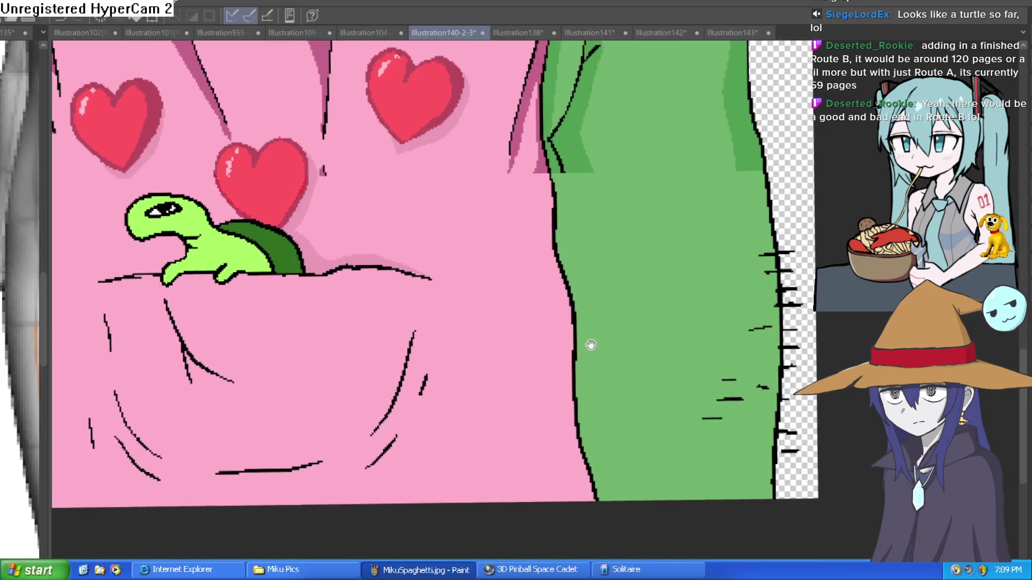
{"action": "left_click_drag", "start_coordinate": [249, 319], "coordinate": [408, 374]}
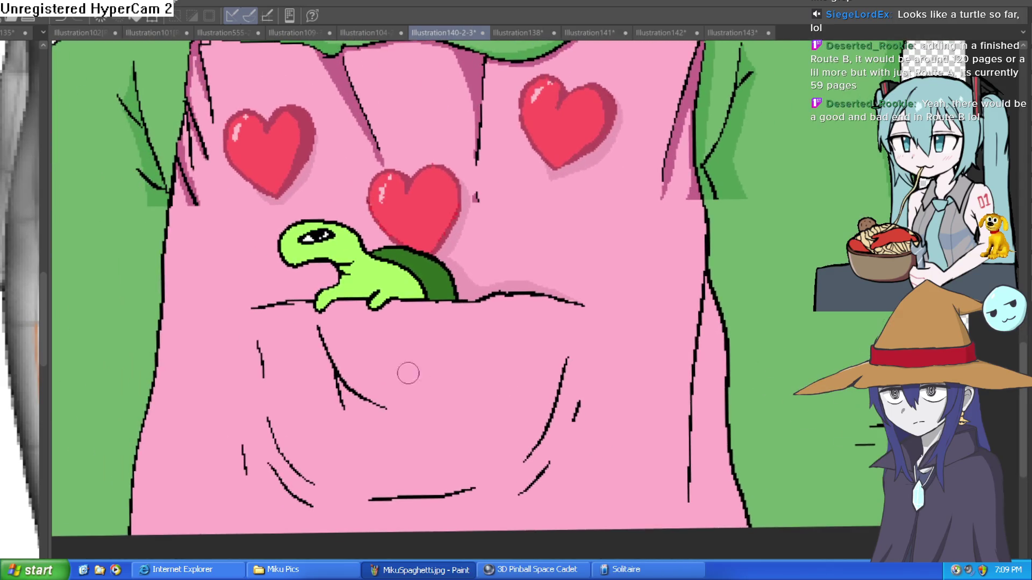
{"action": "left_click_drag", "start_coordinate": [160, 327], "coordinate": [185, 519]}
{"action": "key", "text": "ctrl+z"}
{"action": "mouse_move", "coordinate": [161, 328]}
{"action": "left_mouse_down"}
{"action": "mouse_move", "coordinate": [174, 465]}
{"action": "mouse_move", "coordinate": [161, 516]}
{"action": "mouse_move", "coordinate": [194, 534]}
{"action": "left_mouse_up"}
{"action": "key", "text": "ctrl+z"}
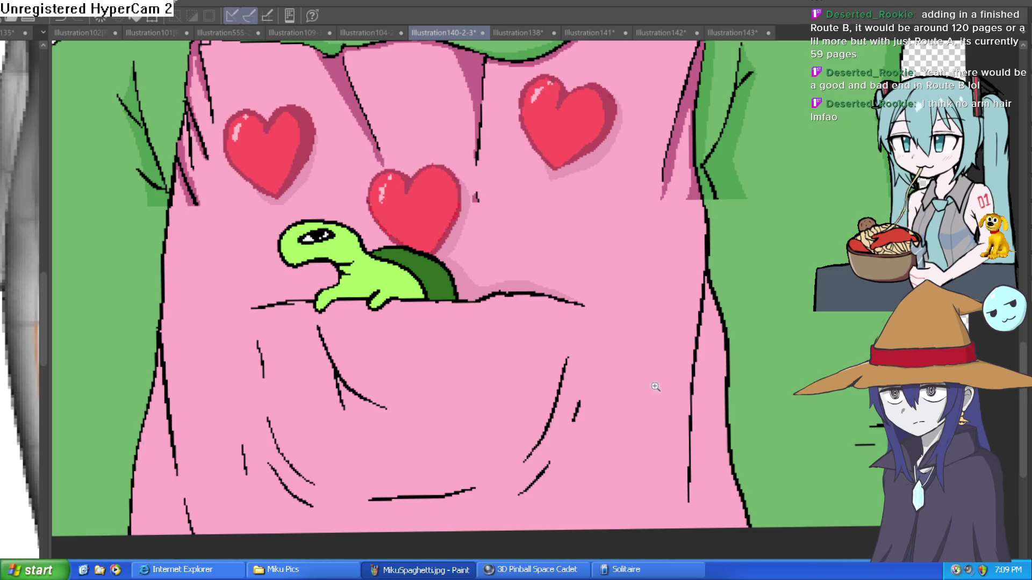
Step: Recentre on the torso and paste a duplicate heart onto the apron
{"action": "scroll", "coordinate": [655, 387], "scroll_direction": "down", "scroll_amount": 2}
{"action": "left_click_drag", "start_coordinate": [639, 374], "coordinate": [616, 396]}
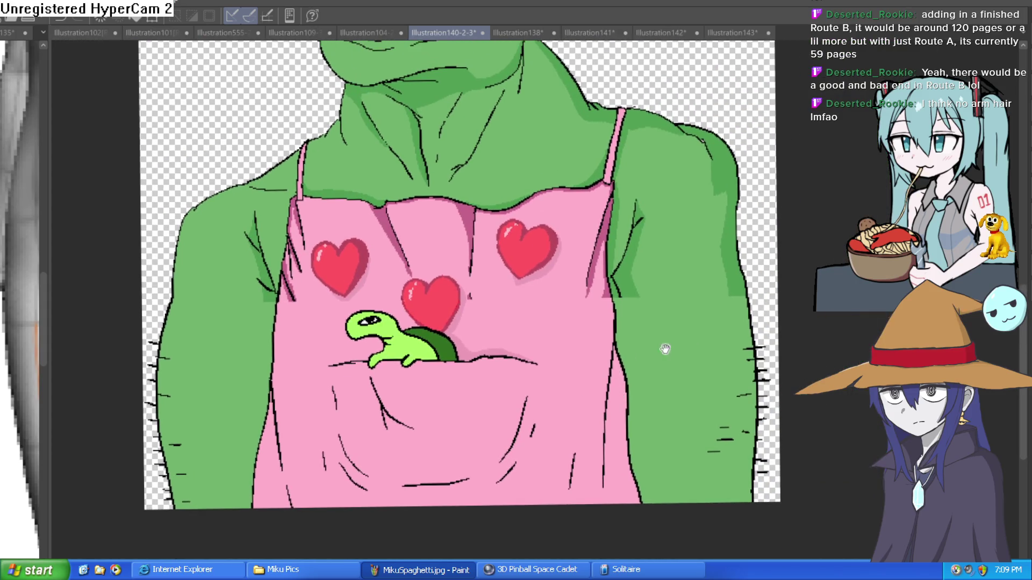
{"action": "scroll", "coordinate": [682, 424], "scroll_direction": "up", "scroll_amount": 2}
{"action": "key", "text": "ctrl+v"}
Step: Lasso the duplicated heart, transform it lower right beside the pocket turtle, and deselect
{"action": "left_click_drag", "start_coordinate": [682, 457], "coordinate": [713, 312]}
{"action": "key", "text": "ctrl+t"}
{"action": "left_click_drag", "start_coordinate": [554, 344], "coordinate": [562, 348]}
{"action": "left_click", "coordinate": [518, 434]}
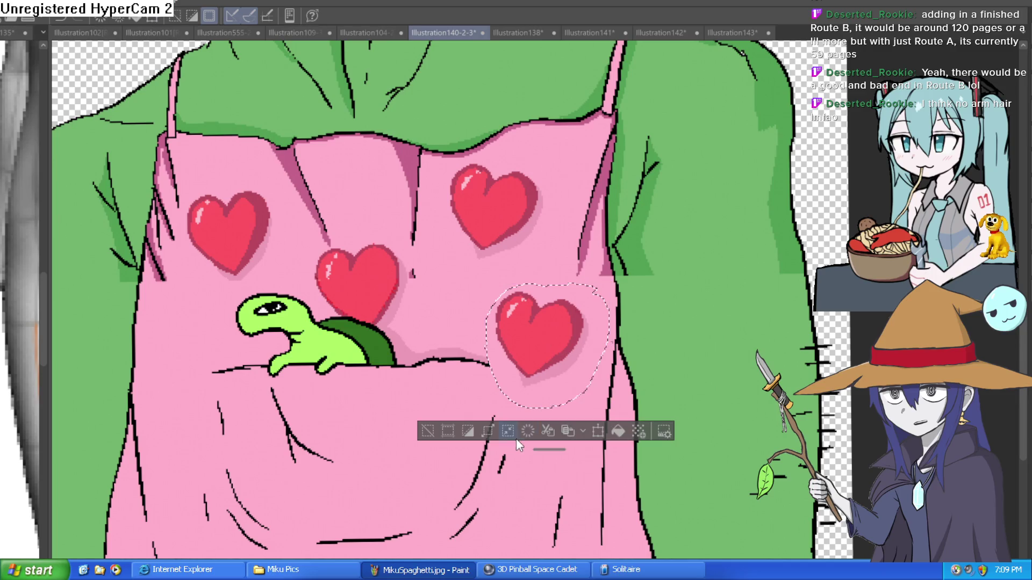
{"action": "key", "text": "ctrl+d"}
Step: Frame the orc's face and apron together, then zoom in on the apron's lower right
{"action": "scroll", "coordinate": [516, 439], "scroll_direction": "down", "scroll_amount": 3}
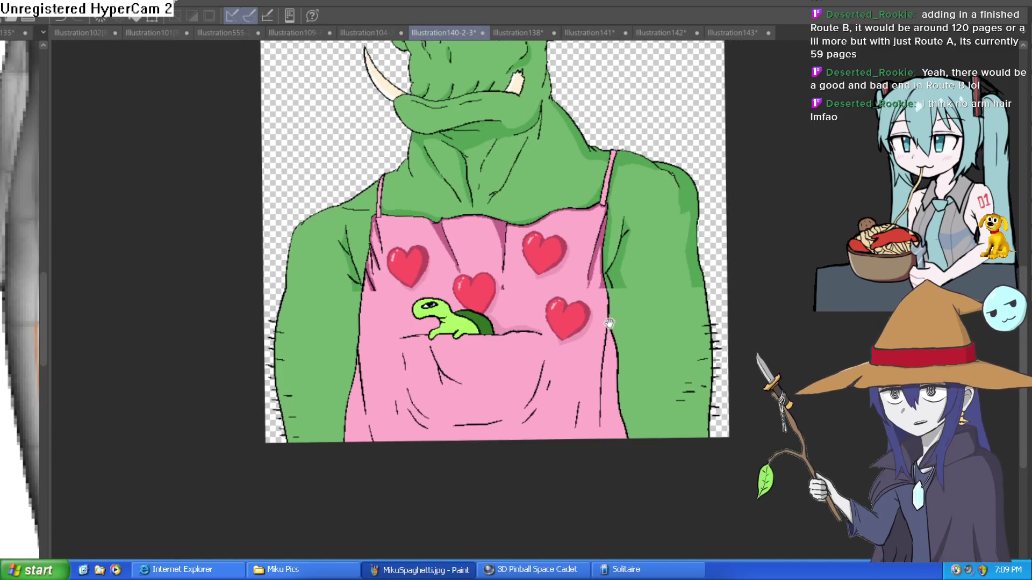
{"action": "left_click_drag", "start_coordinate": [592, 339], "coordinate": [553, 476]}
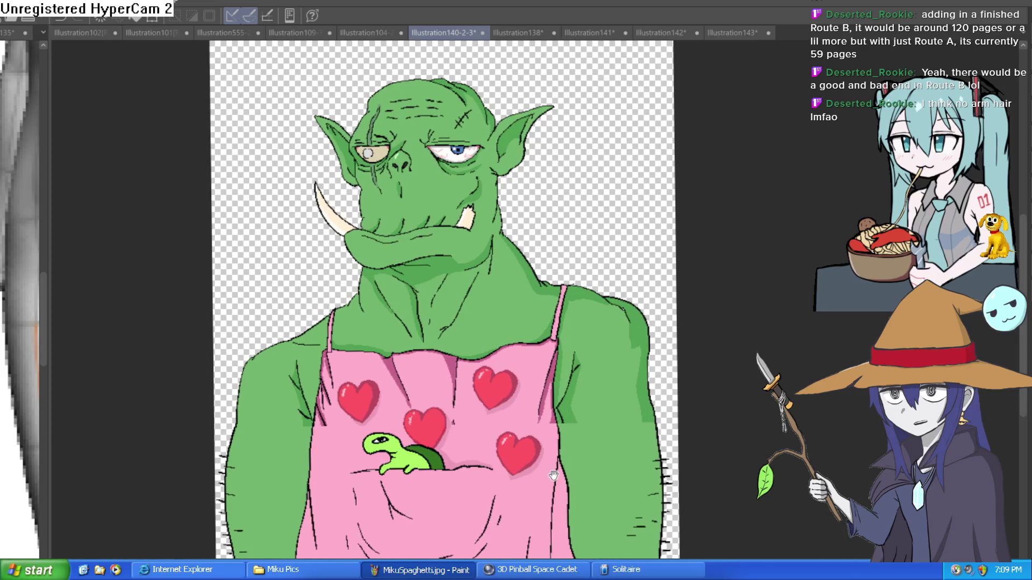
{"action": "left_click_drag", "start_coordinate": [522, 425], "coordinate": [512, 324]}
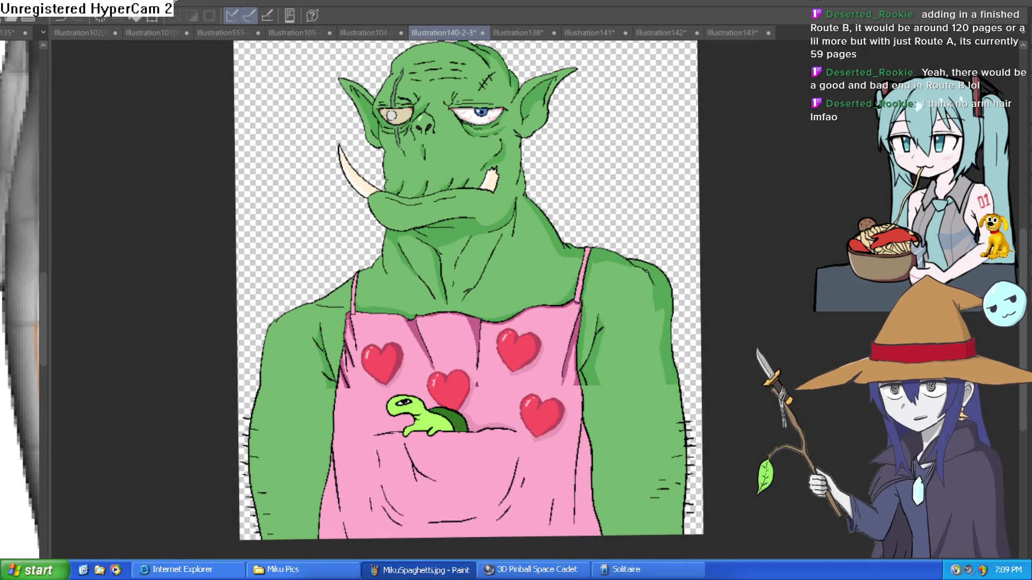
{"action": "left_click", "coordinate": [665, 423]}
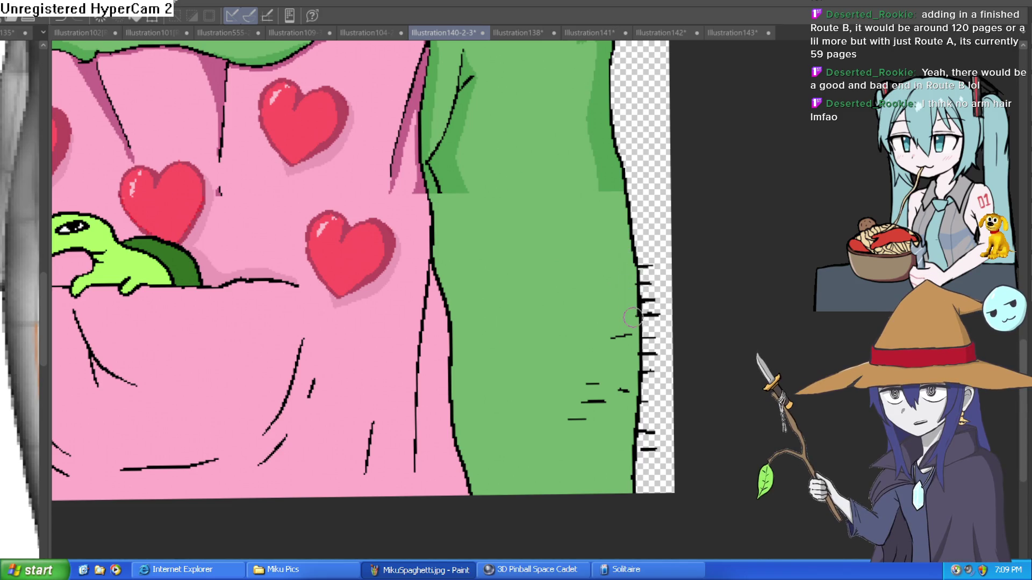
Step: Erase the short black hair dashes along one arm's outline, then move to the other arm
{"action": "left_click_drag", "start_coordinate": [630, 336], "coordinate": [617, 339]}
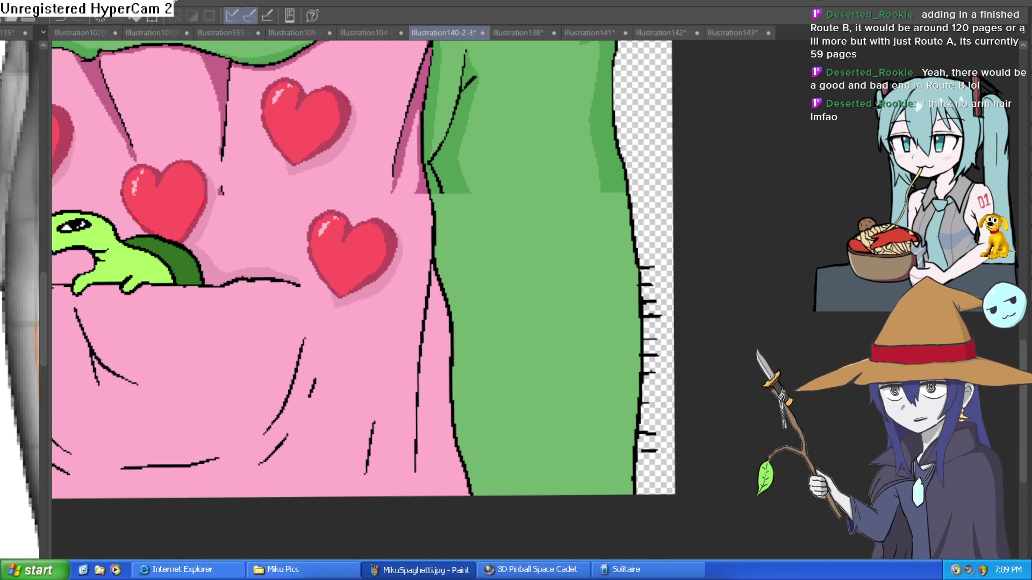
{"action": "mouse_move", "coordinate": [652, 449]}
{"action": "left_mouse_down"}
{"action": "mouse_move", "coordinate": [648, 269]}
{"action": "mouse_move", "coordinate": [657, 306]}
{"action": "mouse_move", "coordinate": [714, 312]}
{"action": "mouse_move", "coordinate": [681, 329]}
{"action": "mouse_move", "coordinate": [720, 285]}
{"action": "left_mouse_up"}
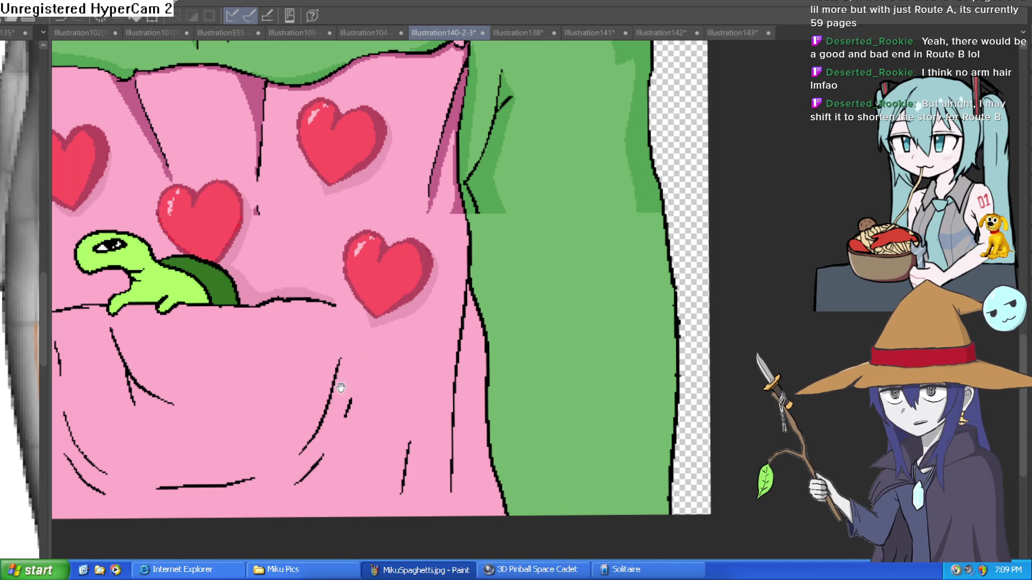
{"action": "left_click_drag", "start_coordinate": [341, 387], "coordinate": [809, 272]}
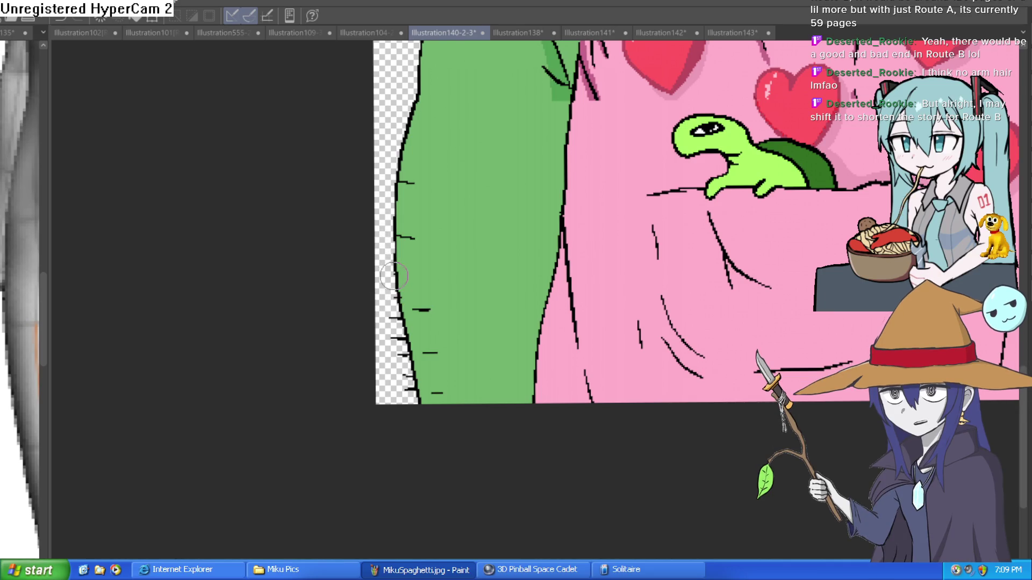
{"action": "left_click_drag", "start_coordinate": [397, 290], "coordinate": [395, 183]}
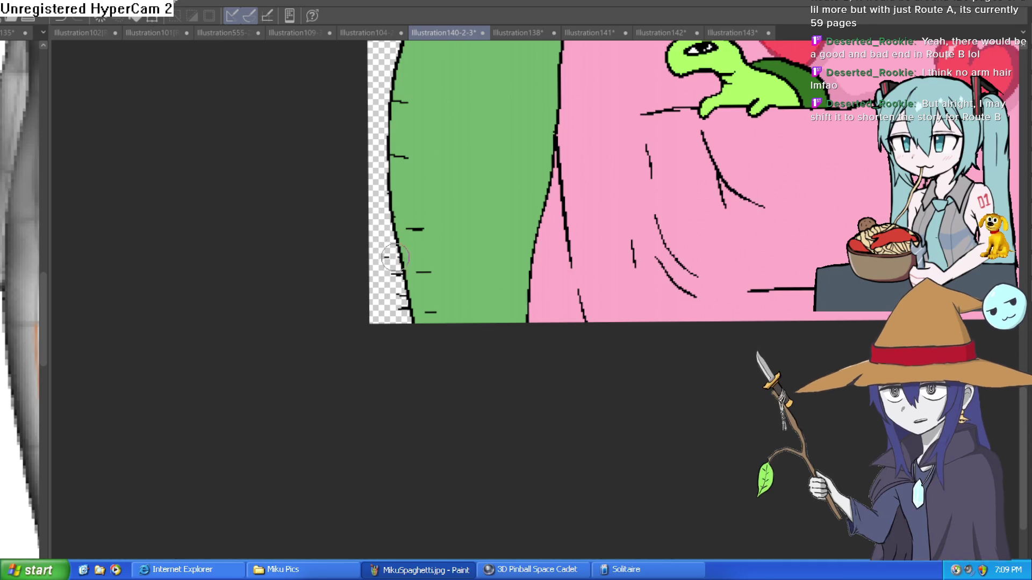
{"action": "scroll", "coordinate": [488, 299], "scroll_direction": "up", "scroll_amount": 5}
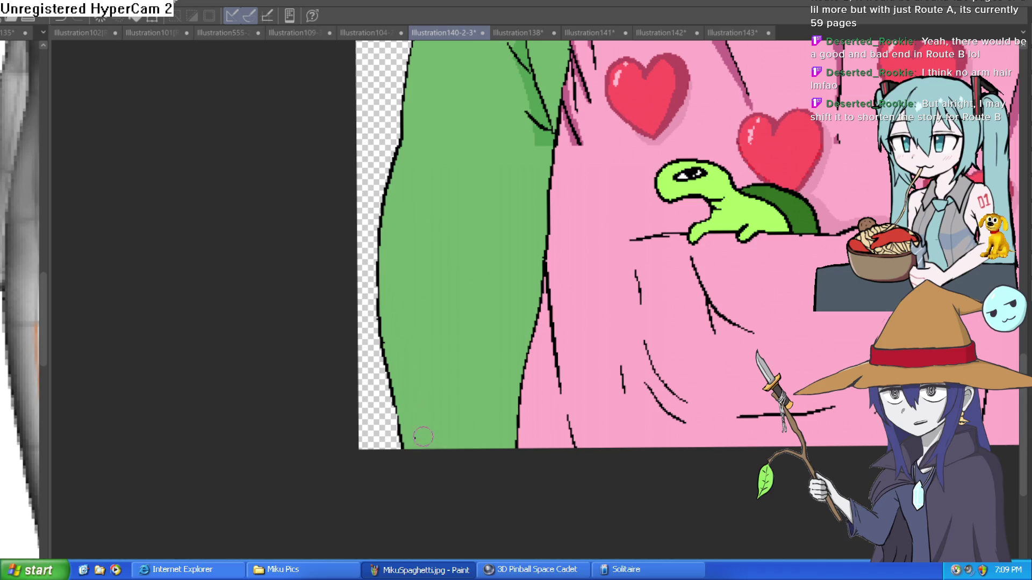
{"action": "scroll", "coordinate": [425, 428], "scroll_direction": "down", "scroll_amount": 5}
{"action": "scroll", "coordinate": [474, 396], "scroll_direction": "up", "scroll_amount": 2}
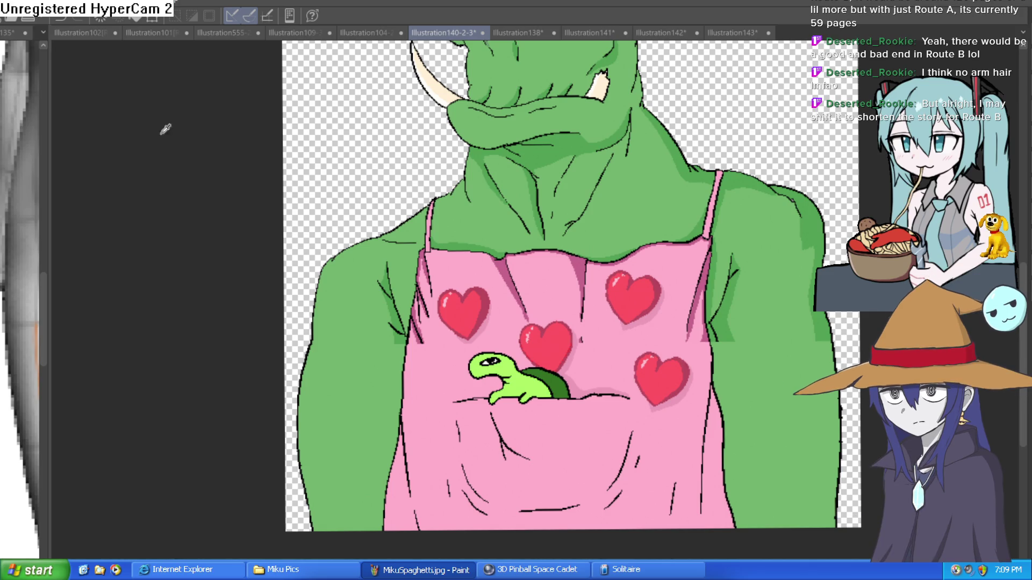
Step: Draw darker-green vertical shading strokes down the right arm and along its edge
{"action": "left_click_drag", "start_coordinate": [723, 318], "coordinate": [611, 253]}
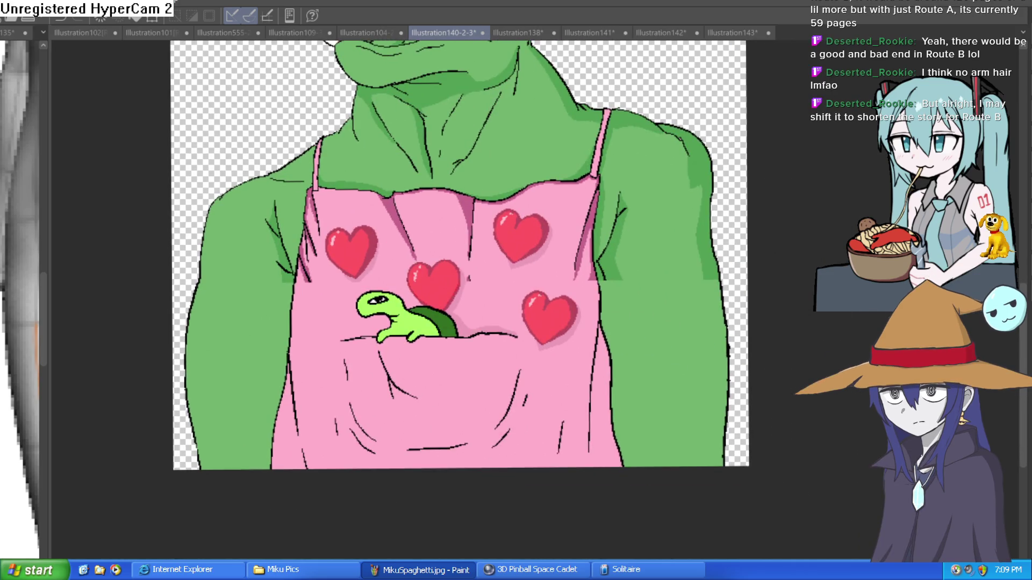
{"action": "scroll", "coordinate": [650, 299], "scroll_direction": "up", "scroll_amount": 5}
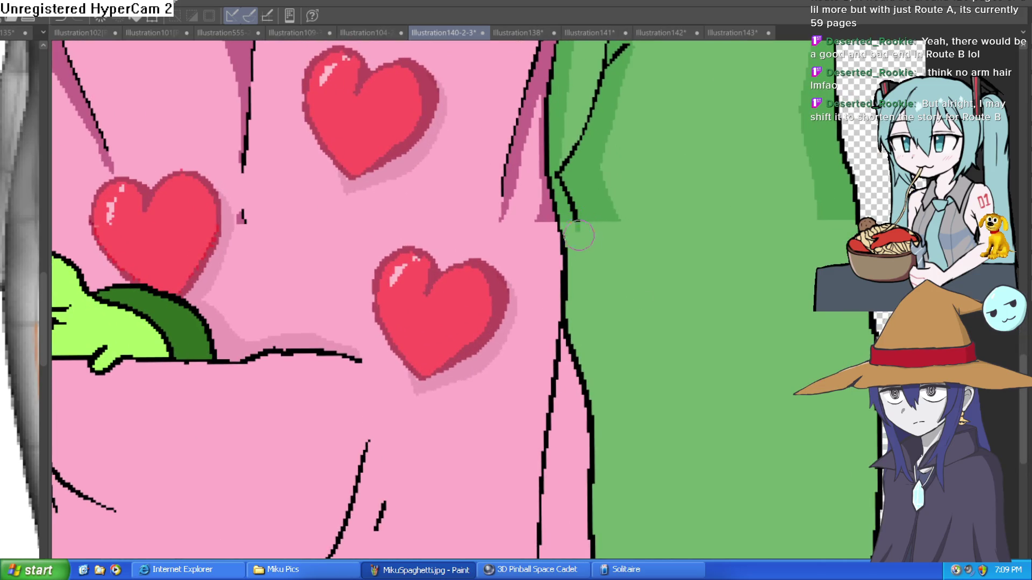
{"action": "left_click_drag", "start_coordinate": [579, 235], "coordinate": [552, 122]}
{"action": "mouse_move", "coordinate": [553, 123]}
{"action": "left_mouse_down"}
{"action": "mouse_move", "coordinate": [606, 340]}
{"action": "mouse_move", "coordinate": [634, 558]}
{"action": "left_mouse_up"}
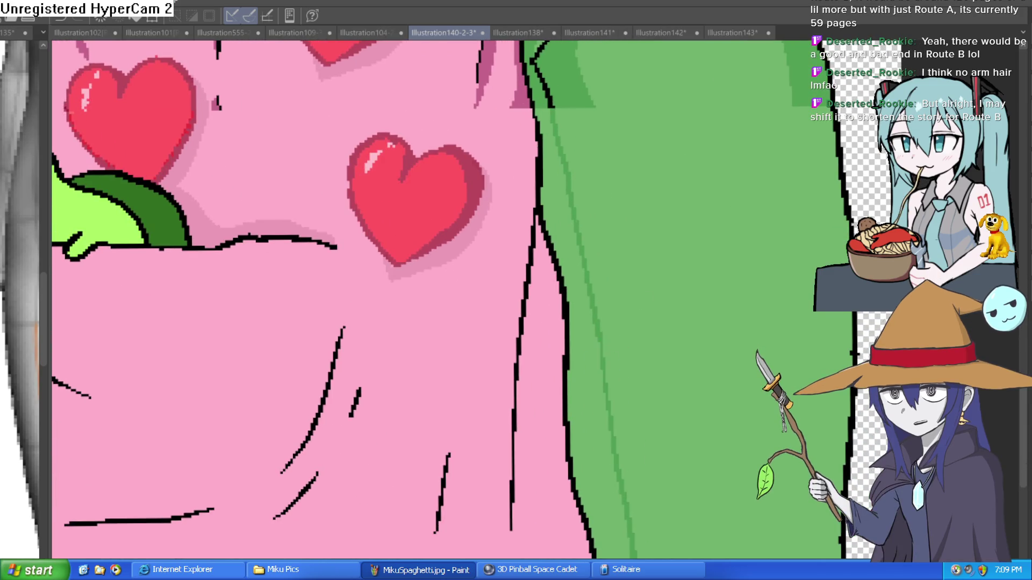
{"action": "left_click_drag", "start_coordinate": [745, 266], "coordinate": [721, 373]}
{"action": "left_click_drag", "start_coordinate": [766, 218], "coordinate": [792, 400]}
{"action": "mouse_move", "coordinate": [789, 359]}
{"action": "left_mouse_down"}
{"action": "mouse_move", "coordinate": [800, 225]}
{"action": "mouse_move", "coordinate": [801, 556]}
{"action": "left_mouse_up"}
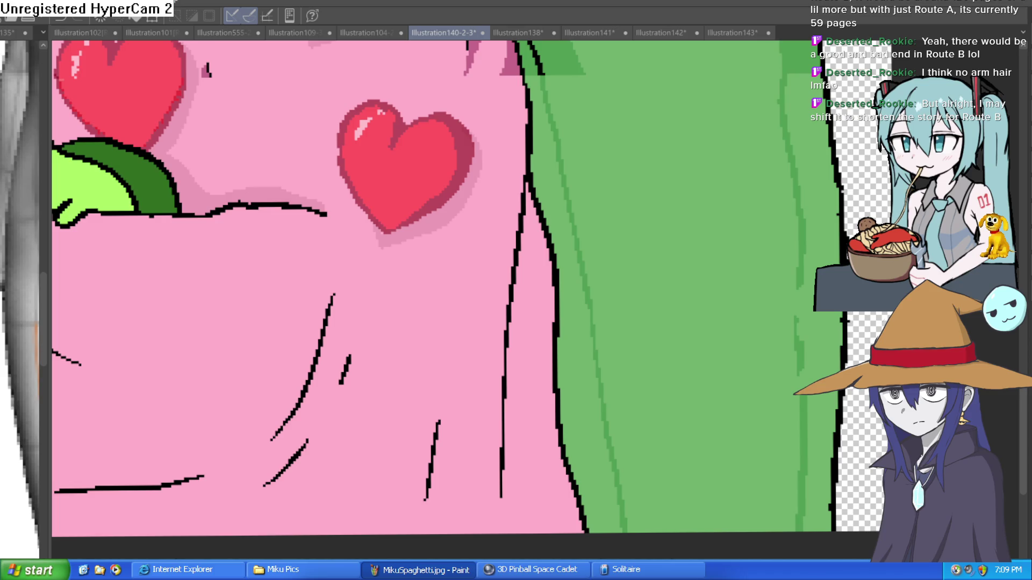
{"action": "left_click_drag", "start_coordinate": [799, 291], "coordinate": [803, 456]}
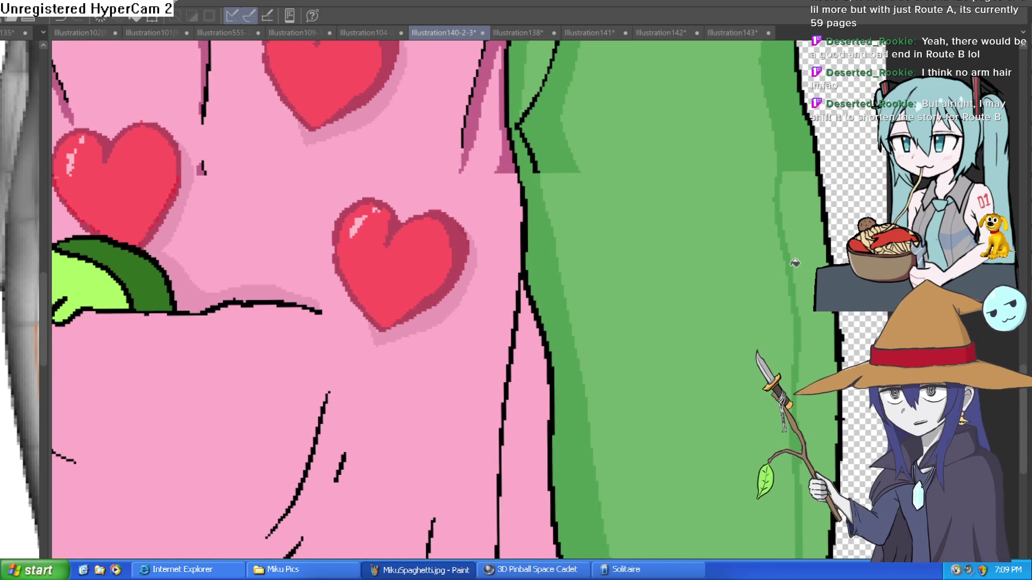
{"action": "scroll", "coordinate": [779, 279], "scroll_direction": "down", "scroll_amount": 5}
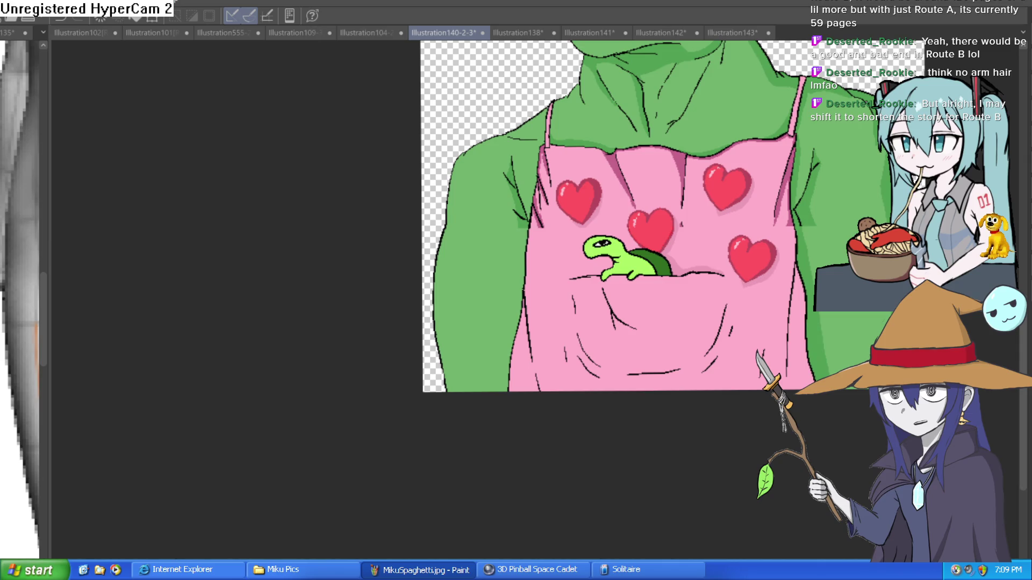
{"action": "scroll", "coordinate": [512, 266], "scroll_direction": "up", "scroll_amount": 5}
Step: Extend darker-green shading lines down the other arm to the canvas bottom
{"action": "left_click_drag", "start_coordinate": [585, 346], "coordinate": [558, 290]}
{"action": "left_click_drag", "start_coordinate": [476, 251], "coordinate": [448, 438]}
{"action": "left_click_drag", "start_coordinate": [510, 417], "coordinate": [518, 280]}
{"action": "left_click_drag", "start_coordinate": [457, 320], "coordinate": [440, 428]}
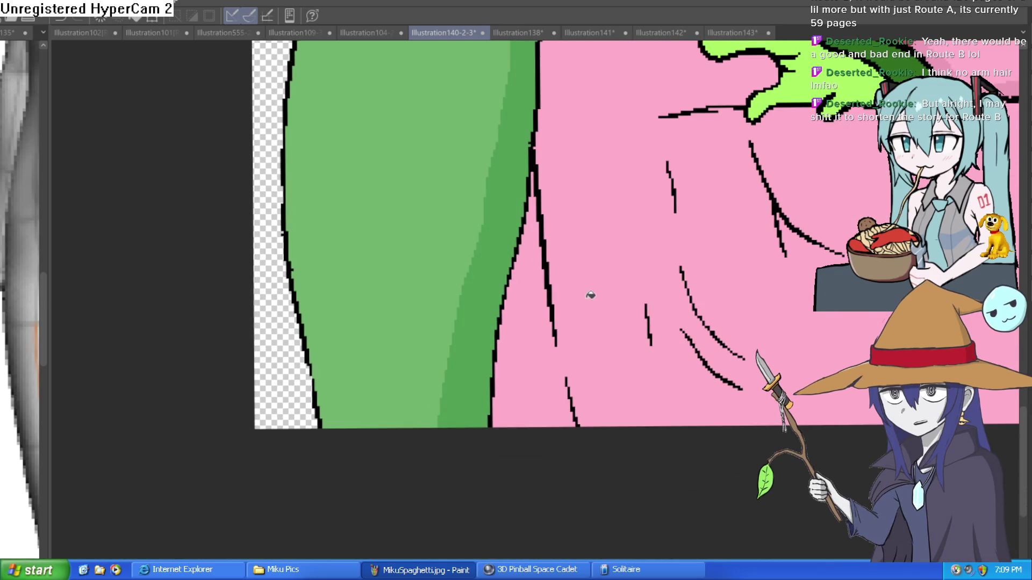
{"action": "scroll", "coordinate": [589, 293], "scroll_direction": "down", "scroll_amount": 5}
{"action": "left_click_drag", "start_coordinate": [595, 368], "coordinate": [582, 386]}
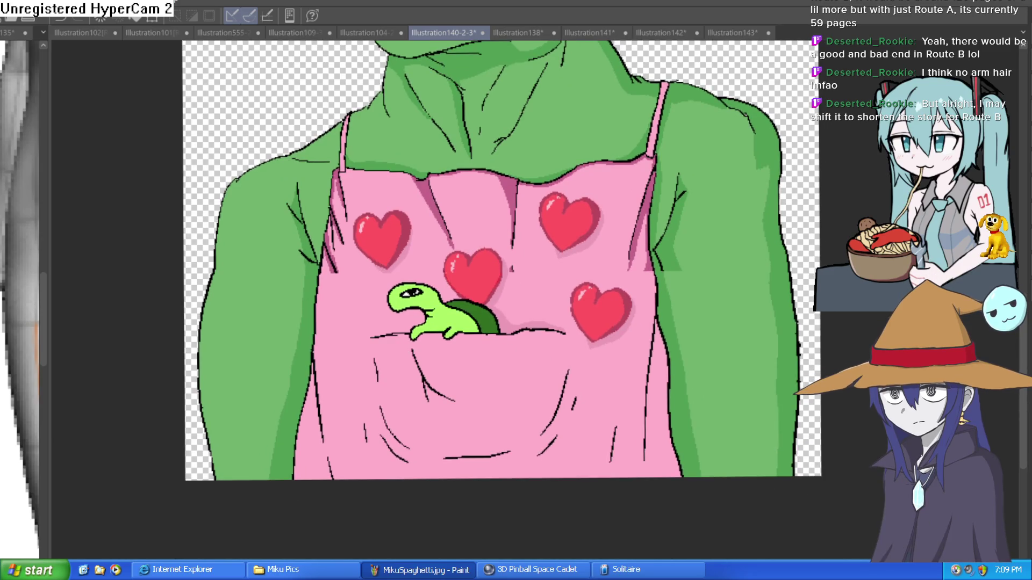
{"action": "scroll", "coordinate": [658, 213], "scroll_direction": "up", "scroll_amount": 3}
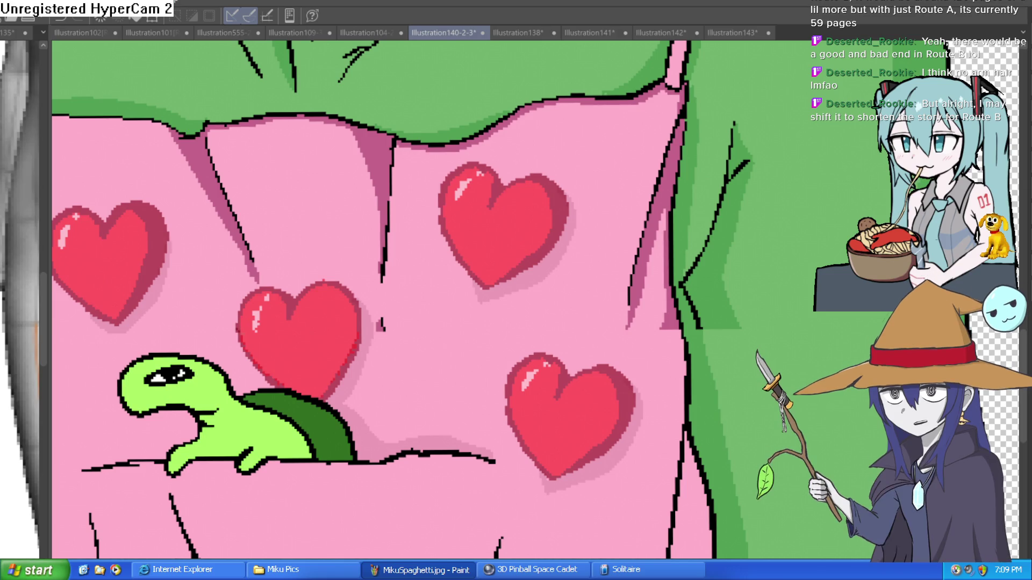
Step: Paint darker pink shading strokes along the apron's side and beside the pocket folds
{"action": "mouse_move", "coordinate": [678, 304]}
{"action": "left_mouse_down"}
{"action": "mouse_move", "coordinate": [666, 179]}
{"action": "mouse_move", "coordinate": [638, 364]}
{"action": "mouse_move", "coordinate": [645, 208]}
{"action": "mouse_move", "coordinate": [638, 327]}
{"action": "mouse_move", "coordinate": [654, 491]}
{"action": "left_mouse_up"}
{"action": "left_click_drag", "start_coordinate": [678, 185], "coordinate": [699, 497]}
{"action": "left_click_drag", "start_coordinate": [597, 376], "coordinate": [608, 482]}
{"action": "left_click_drag", "start_coordinate": [596, 378], "coordinate": [580, 483]}
{"action": "mouse_move", "coordinate": [543, 244]}
{"action": "left_mouse_down"}
{"action": "mouse_move", "coordinate": [418, 333]}
{"action": "mouse_move", "coordinate": [196, 330]}
{"action": "mouse_move", "coordinate": [253, 382]}
{"action": "mouse_move", "coordinate": [298, 385]}
{"action": "left_mouse_up"}
{"action": "left_click_drag", "start_coordinate": [439, 366], "coordinate": [500, 336]}
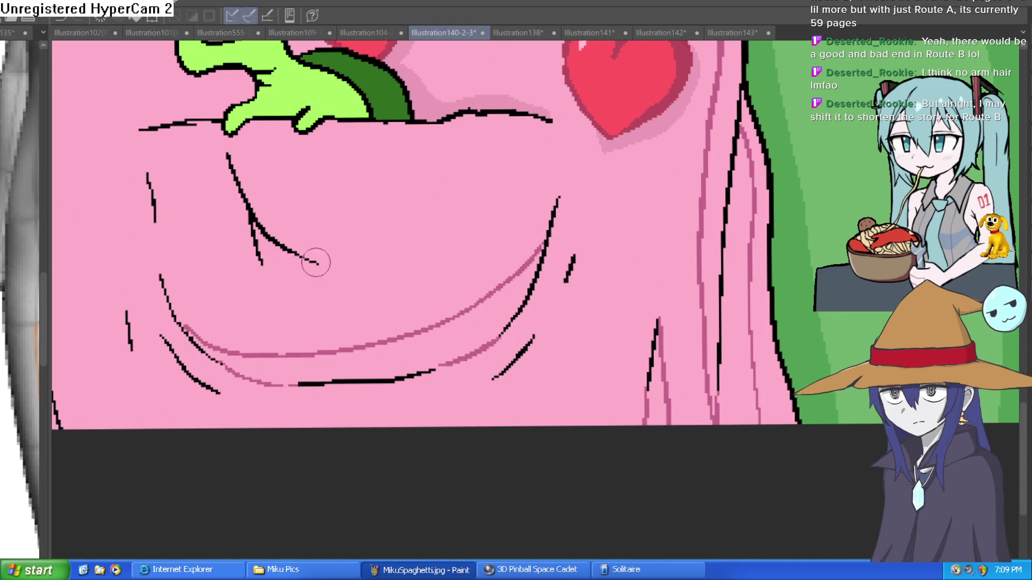
{"action": "left_click_drag", "start_coordinate": [274, 271], "coordinate": [312, 263]}
{"action": "mouse_move", "coordinate": [226, 155]}
{"action": "left_mouse_down"}
{"action": "mouse_move", "coordinate": [229, 215]}
{"action": "mouse_move", "coordinate": [258, 261]}
{"action": "left_mouse_up"}
Step: Shade the apron's left edge and pocket bottom curve, then fill two lower folds darker pink
{"action": "scroll", "coordinate": [495, 382], "scroll_direction": "down", "scroll_amount": 1}
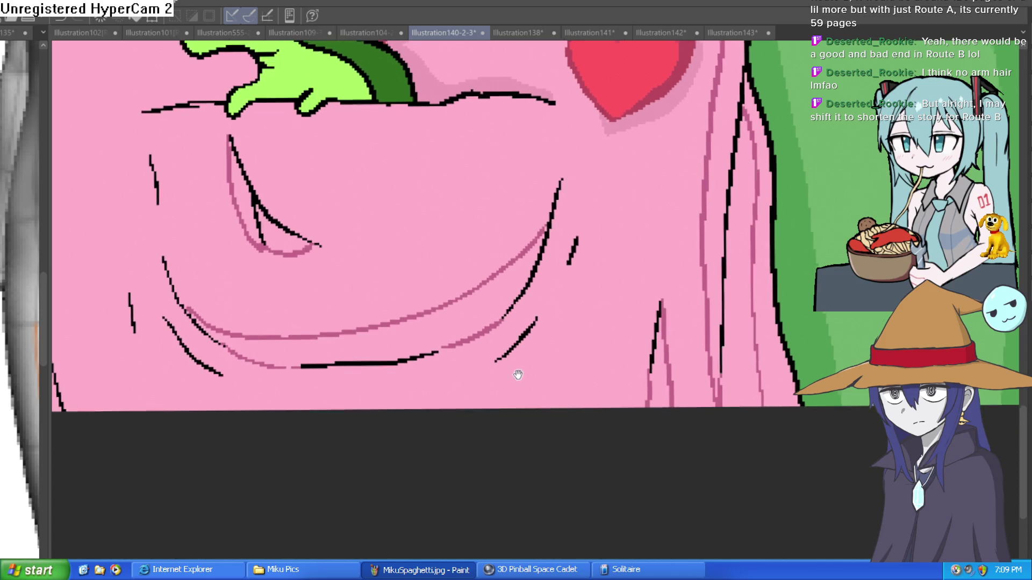
{"action": "mouse_move", "coordinate": [535, 323]}
{"action": "left_mouse_down"}
{"action": "mouse_move", "coordinate": [445, 375]}
{"action": "mouse_move", "coordinate": [236, 383]}
{"action": "mouse_move", "coordinate": [167, 333]}
{"action": "mouse_move", "coordinate": [226, 376]}
{"action": "left_mouse_up"}
{"action": "left_click_drag", "start_coordinate": [535, 327], "coordinate": [505, 407]}
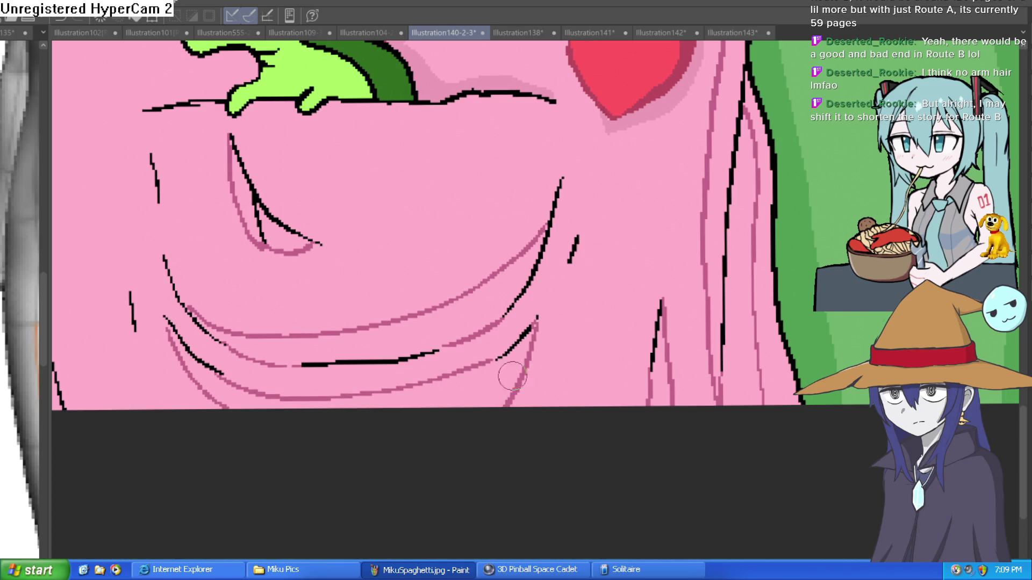
{"action": "scroll", "coordinate": [705, 321], "scroll_direction": "up", "scroll_amount": 5}
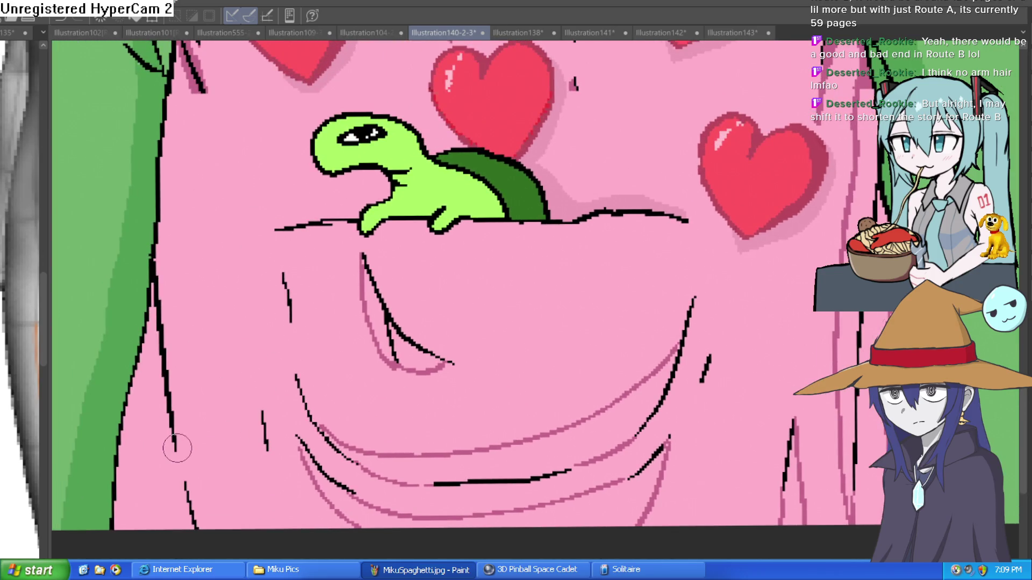
{"action": "left_click_drag", "start_coordinate": [163, 236], "coordinate": [247, 544]}
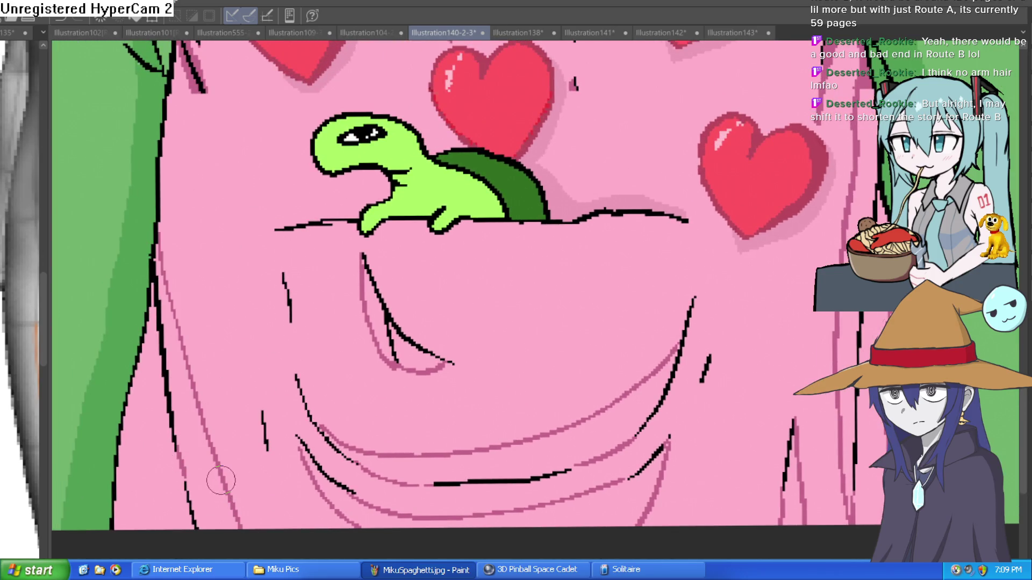
{"action": "left_click_drag", "start_coordinate": [663, 454], "coordinate": [590, 486]}
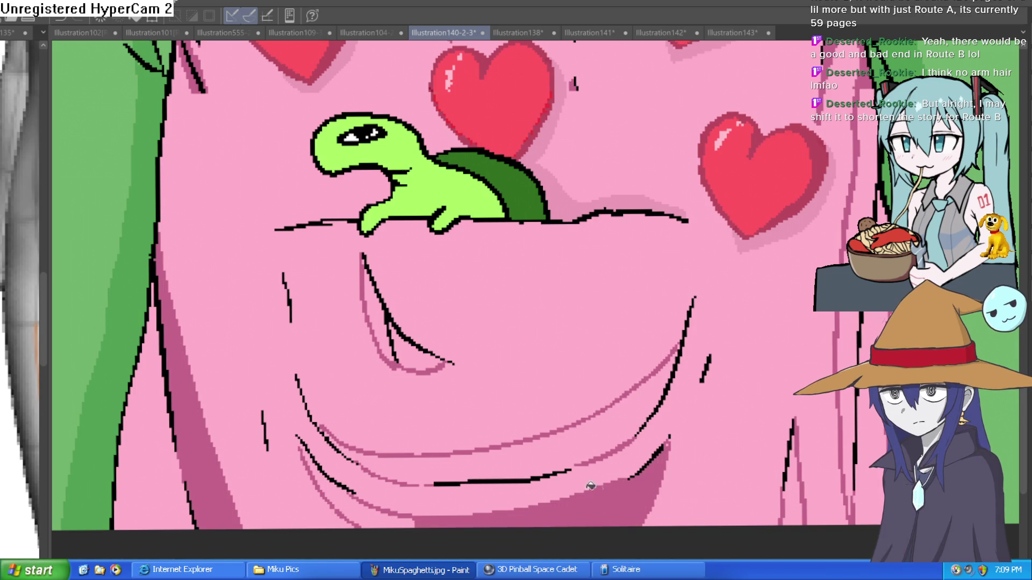
{"action": "left_click", "coordinate": [379, 518]}
{"action": "left_click", "coordinate": [439, 469]}
Step: Shade inside the pocket's mouth-shaped crease dark pink, covering the black crease ink
{"action": "scroll", "coordinate": [791, 386], "scroll_direction": "down", "scroll_amount": 5}
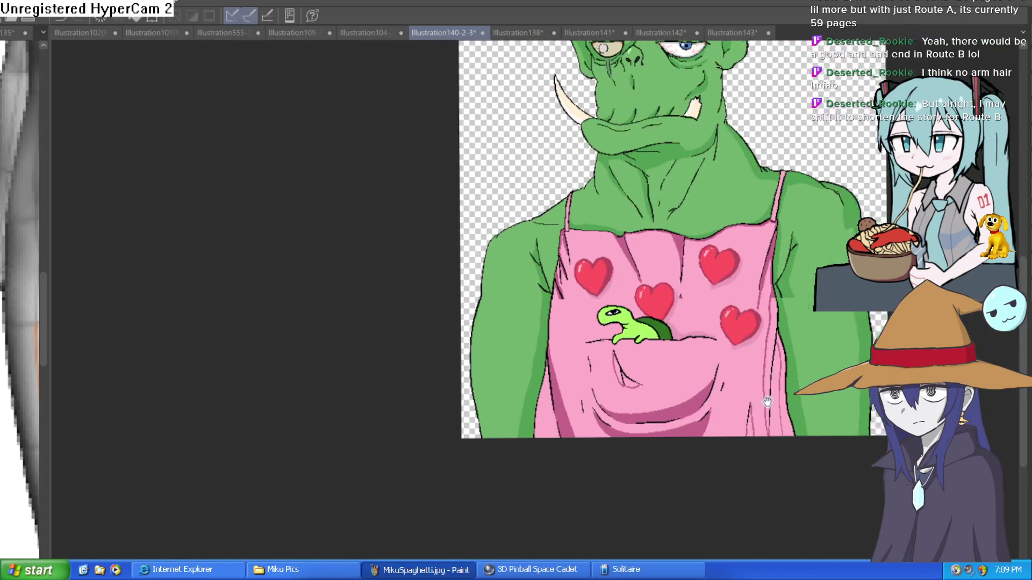
{"action": "scroll", "coordinate": [599, 357], "scroll_direction": "up", "scroll_amount": 5}
{"action": "mouse_move", "coordinate": [565, 382]}
{"action": "left_mouse_down"}
{"action": "mouse_move", "coordinate": [498, 339]}
{"action": "mouse_move", "coordinate": [467, 258]}
{"action": "left_mouse_up"}
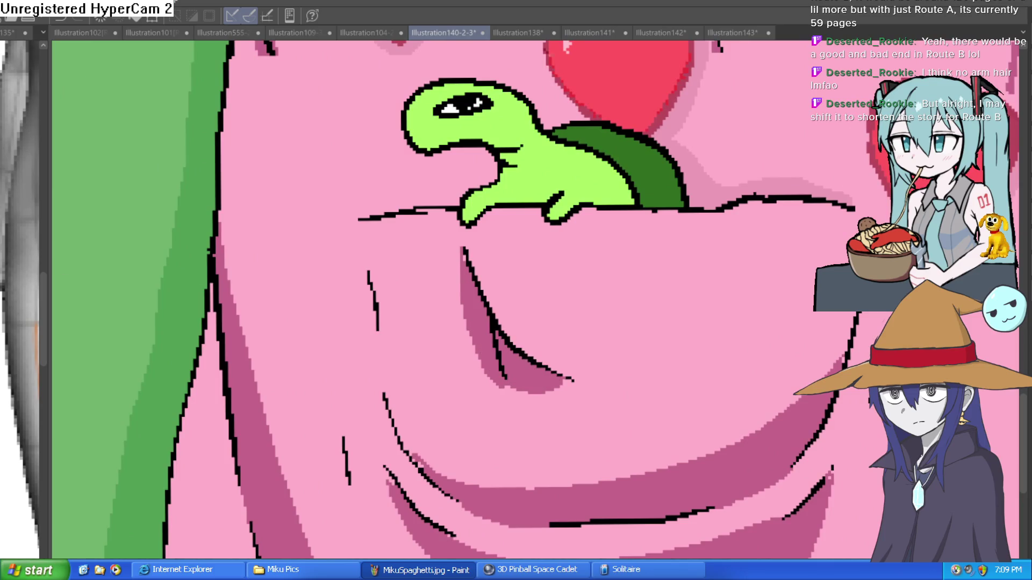
{"action": "left_click_drag", "start_coordinate": [516, 127], "coordinate": [521, 311]}
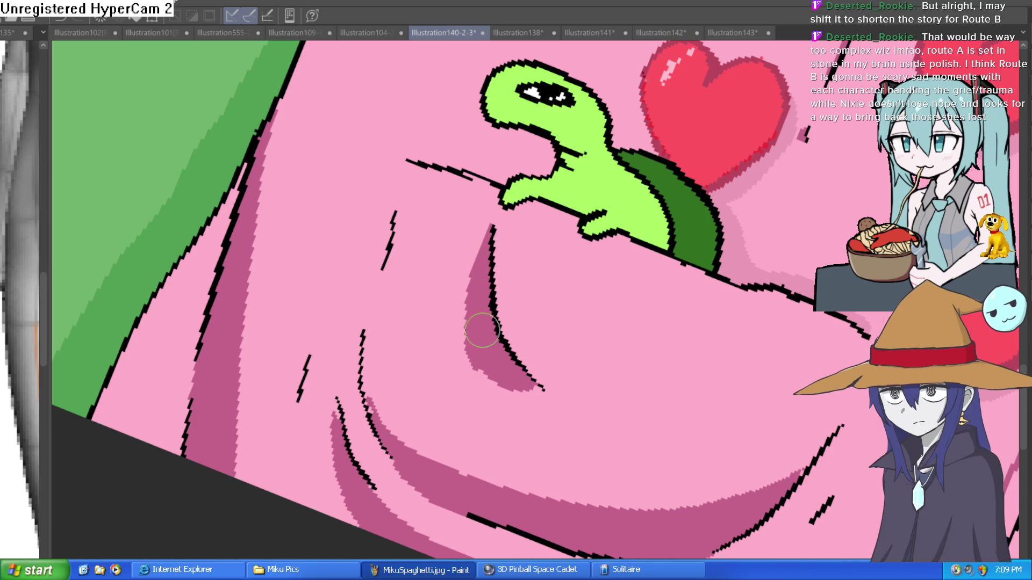
{"action": "scroll", "coordinate": [515, 381], "scroll_direction": "down", "scroll_amount": 5}
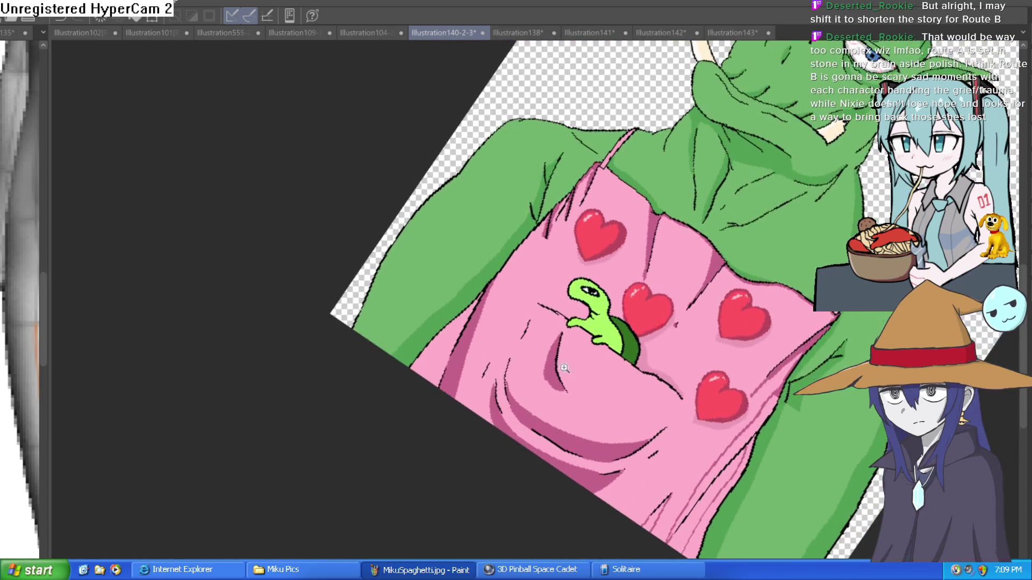
{"action": "scroll", "coordinate": [570, 425], "scroll_direction": "up", "scroll_amount": 5}
{"action": "mouse_move", "coordinate": [570, 425]}
{"action": "left_mouse_down"}
{"action": "mouse_move", "coordinate": [560, 274]}
{"action": "mouse_move", "coordinate": [571, 421]}
{"action": "left_mouse_up"}
Step: Extend the crease shading with a thin stroke and fill the light gap along the lower lip
{"action": "key", "text": "minus"}
{"action": "mouse_move", "coordinate": [613, 333]}
{"action": "left_mouse_down"}
{"action": "mouse_move", "coordinate": [691, 301]}
{"action": "mouse_move", "coordinate": [680, 341]}
{"action": "mouse_move", "coordinate": [595, 369]}
{"action": "mouse_move", "coordinate": [631, 363]}
{"action": "mouse_move", "coordinate": [624, 344]}
{"action": "mouse_move", "coordinate": [691, 309]}
{"action": "mouse_move", "coordinate": [669, 344]}
{"action": "left_mouse_up"}
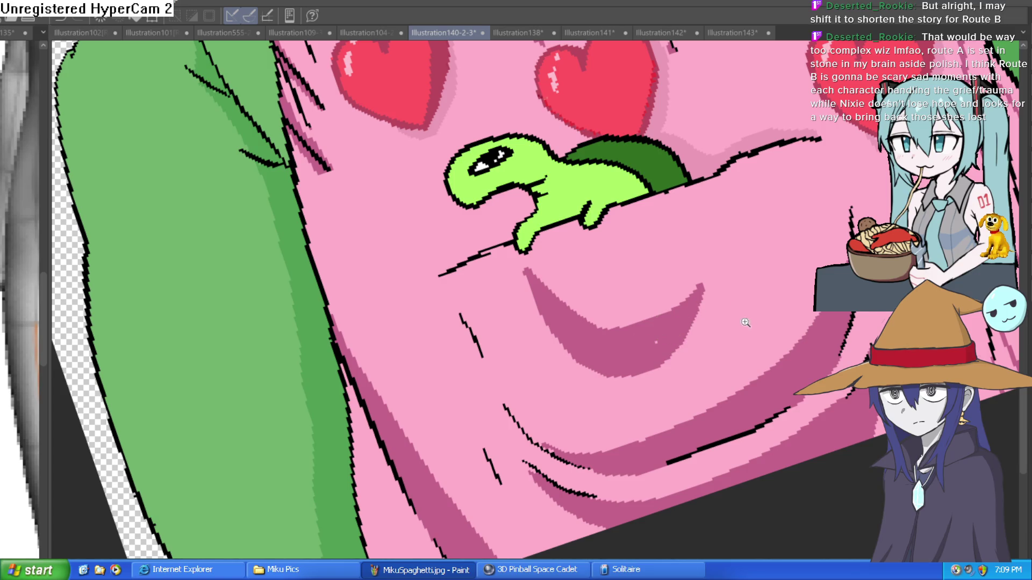
{"action": "key", "text": "ctrl+0"}
{"action": "scroll", "coordinate": [541, 342], "scroll_direction": "up", "scroll_amount": 3}
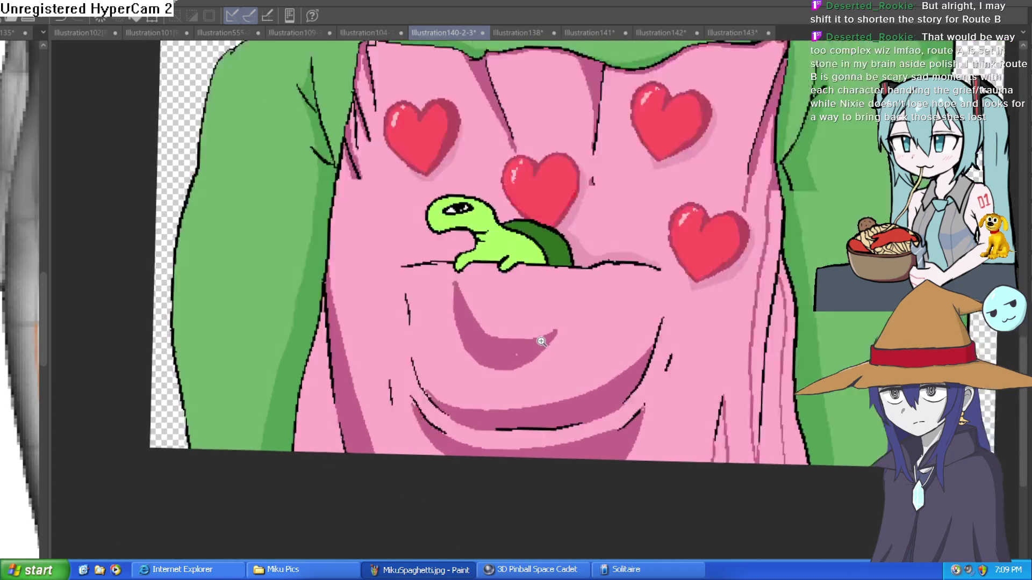
{"action": "scroll", "coordinate": [542, 341], "scroll_direction": "up", "scroll_amount": 2}
{"action": "mouse_move", "coordinate": [623, 285]}
{"action": "left_mouse_down"}
{"action": "mouse_move", "coordinate": [576, 371]}
{"action": "mouse_move", "coordinate": [547, 379]}
{"action": "mouse_move", "coordinate": [607, 323]}
{"action": "left_mouse_up"}
{"action": "scroll", "coordinate": [690, 279], "scroll_direction": "down", "scroll_amount": 5}
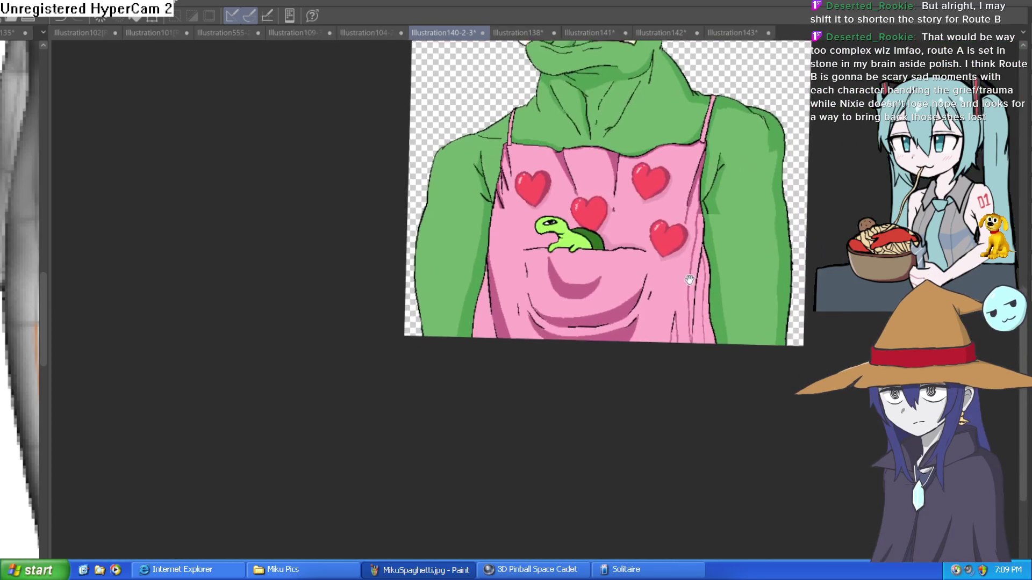
{"action": "scroll", "coordinate": [689, 279], "scroll_direction": "down", "scroll_amount": 3}
{"action": "scroll", "coordinate": [602, 272], "scroll_direction": "up", "scroll_amount": 6}
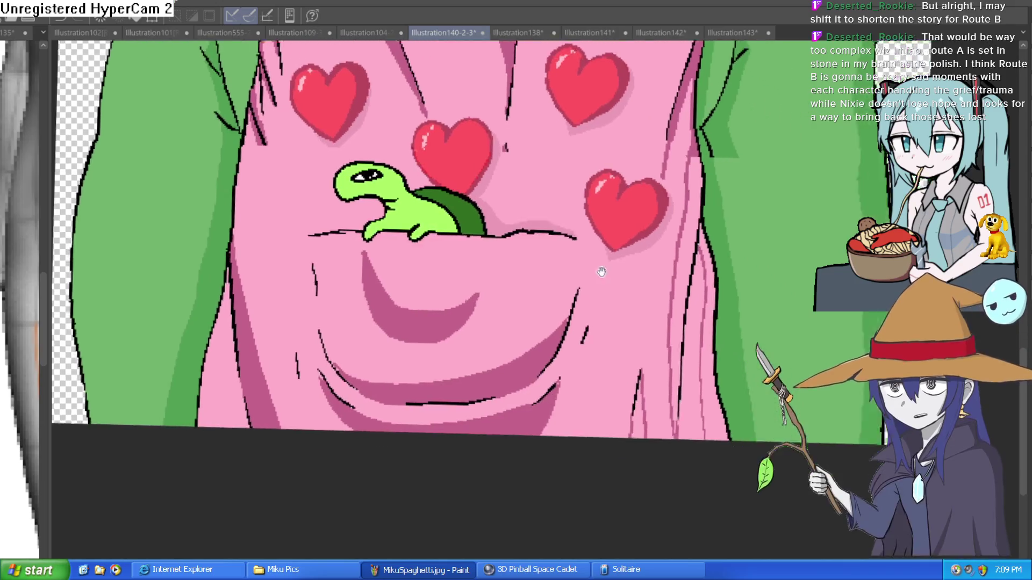
Step: Ink dark fold lines down the apron's right edge
{"action": "left_click_drag", "start_coordinate": [601, 272], "coordinate": [578, 268]}
{"action": "left_click_drag", "start_coordinate": [590, 355], "coordinate": [570, 411]}
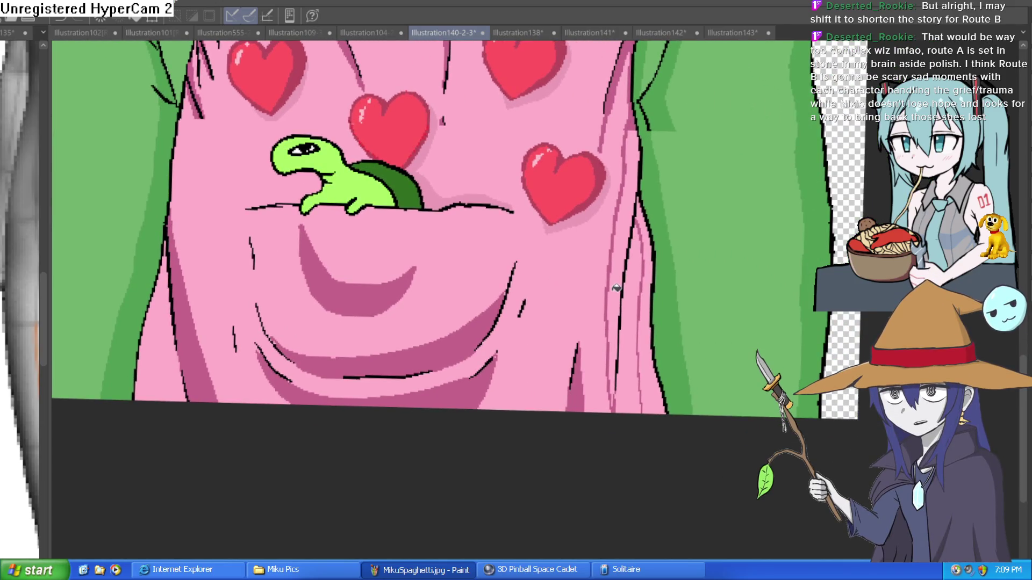
{"action": "left_click_drag", "start_coordinate": [639, 132], "coordinate": [610, 407]}
{"action": "left_click_drag", "start_coordinate": [635, 196], "coordinate": [651, 291]}
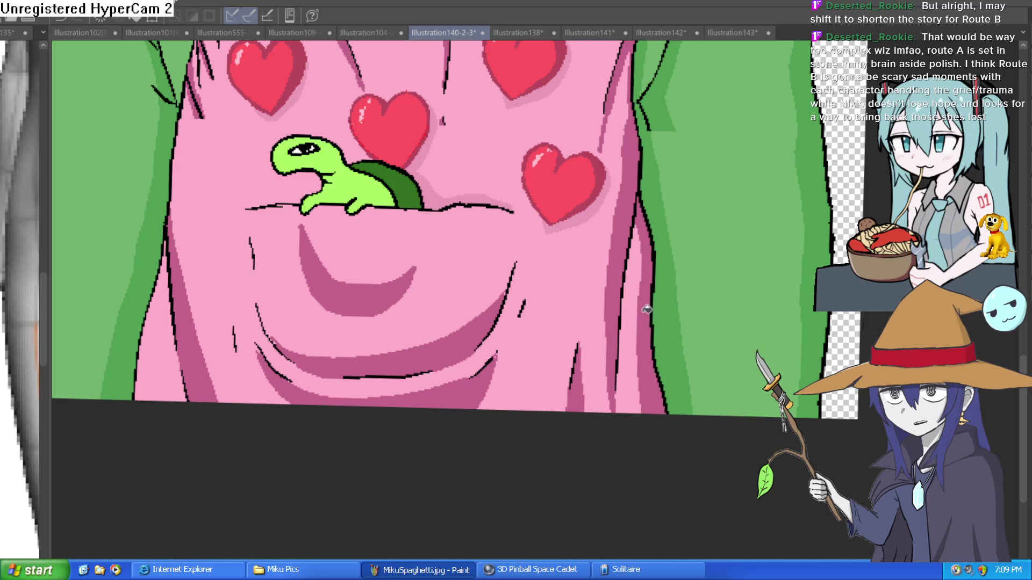
{"action": "scroll", "coordinate": [699, 280], "scroll_direction": "down", "scroll_amount": 3}
{"action": "scroll", "coordinate": [697, 376], "scroll_direction": "up", "scroll_amount": 2}
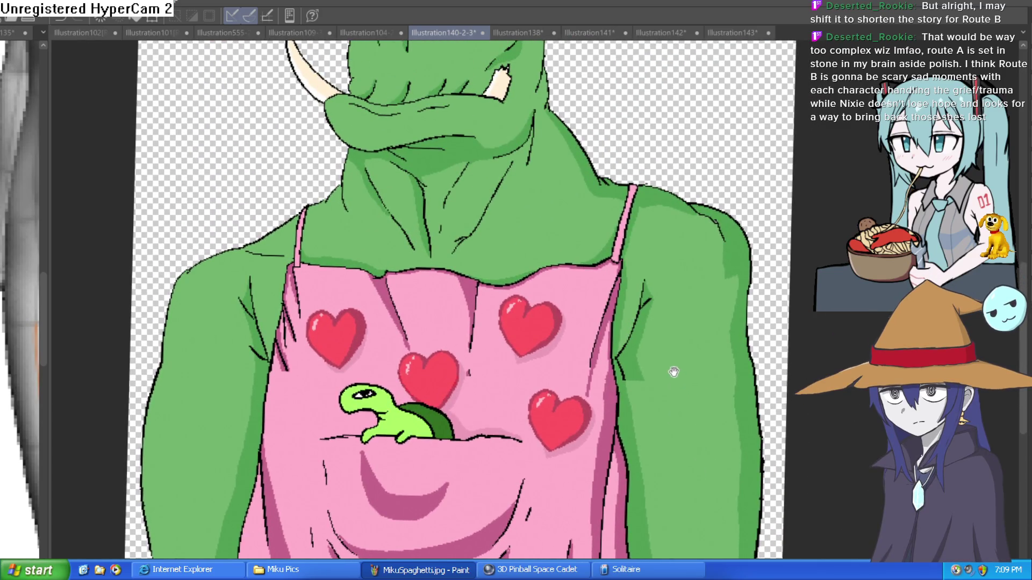
{"action": "scroll", "coordinate": [673, 372], "scroll_direction": "up", "scroll_amount": 1}
Step: Draw a centre fold line down to the heart, plus short strokes by the shell and turtle's leg
{"action": "mouse_move", "coordinate": [664, 318]}
{"action": "left_mouse_down"}
{"action": "mouse_move", "coordinate": [663, 369]}
{"action": "mouse_move", "coordinate": [696, 286]}
{"action": "mouse_move", "coordinate": [442, 274]}
{"action": "left_mouse_up"}
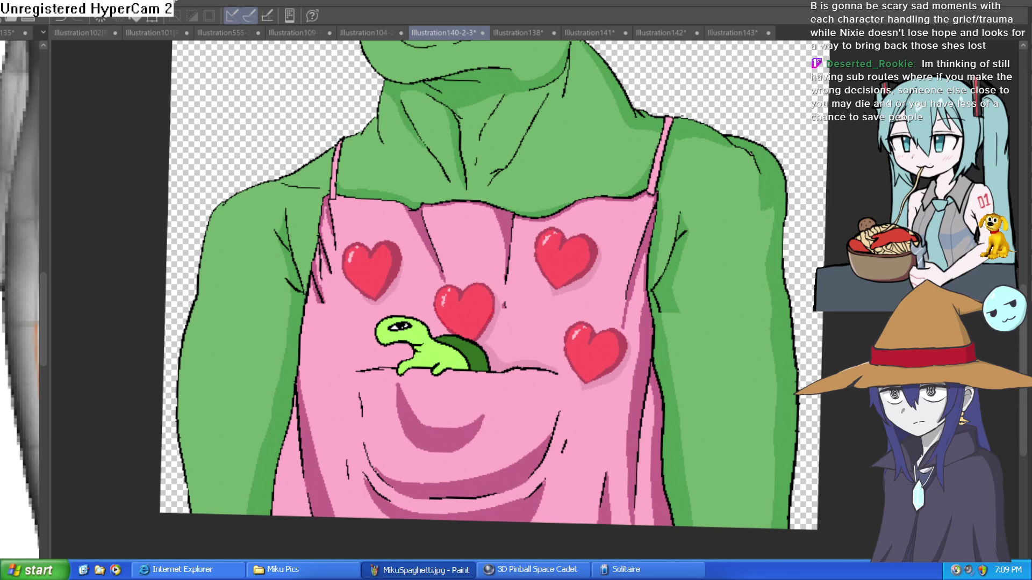
{"action": "scroll", "coordinate": [501, 209], "scroll_direction": "up", "scroll_amount": 2}
{"action": "left_click_drag", "start_coordinate": [508, 260], "coordinate": [497, 335]}
{"action": "left_click_drag", "start_coordinate": [398, 252], "coordinate": [402, 276]}
{"action": "mouse_move", "coordinate": [505, 338]}
{"action": "left_mouse_down"}
{"action": "mouse_move", "coordinate": [492, 377]}
{"action": "mouse_move", "coordinate": [583, 251]}
{"action": "left_mouse_up"}
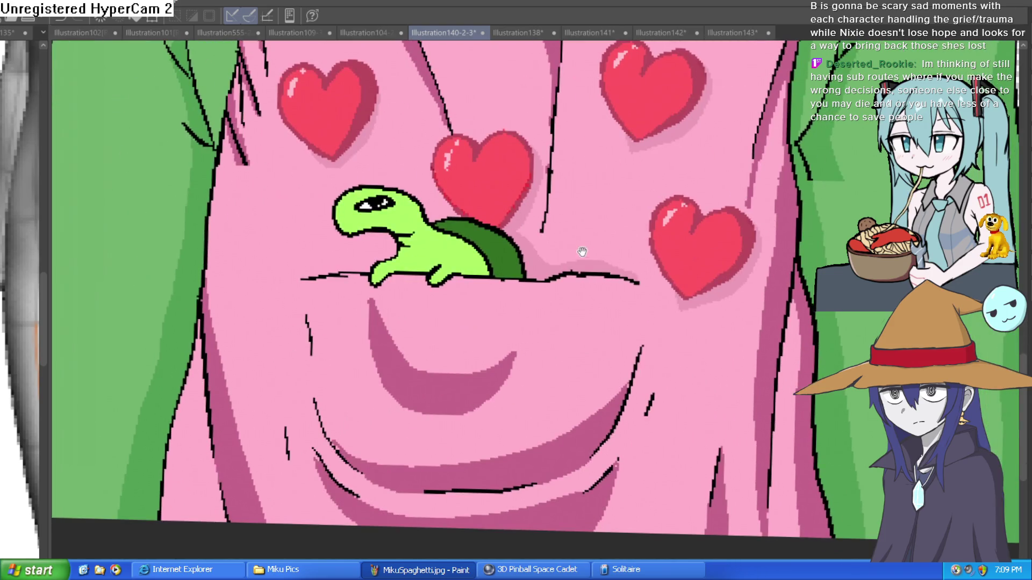
{"action": "left_click_drag", "start_coordinate": [529, 280], "coordinate": [559, 261]}
{"action": "left_click_drag", "start_coordinate": [367, 266], "coordinate": [335, 272]}
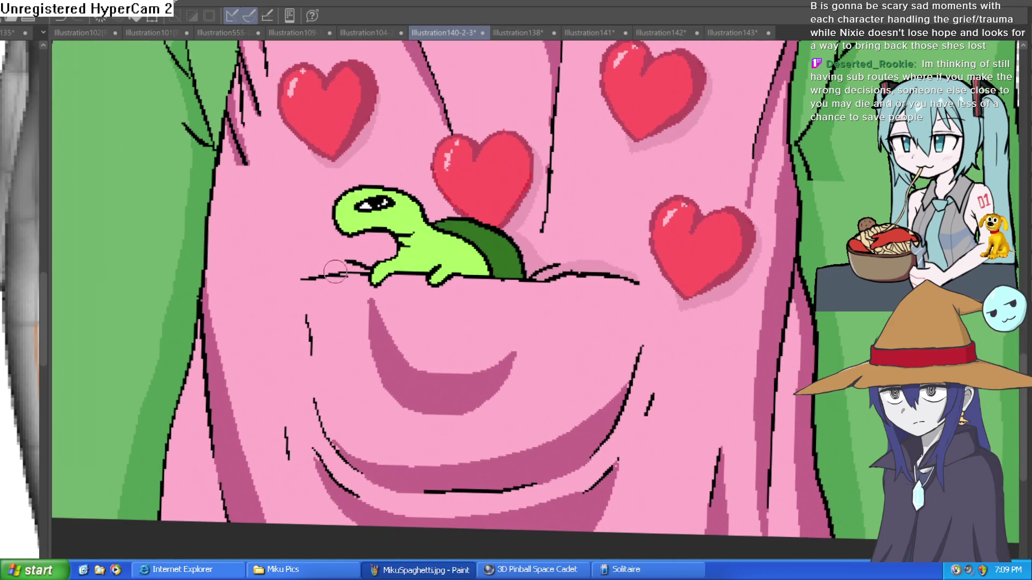
Step: Level the view and zoom from the pocket turtle out to the whole orc to review it
{"action": "scroll", "coordinate": [603, 238], "scroll_direction": "down", "scroll_amount": 5}
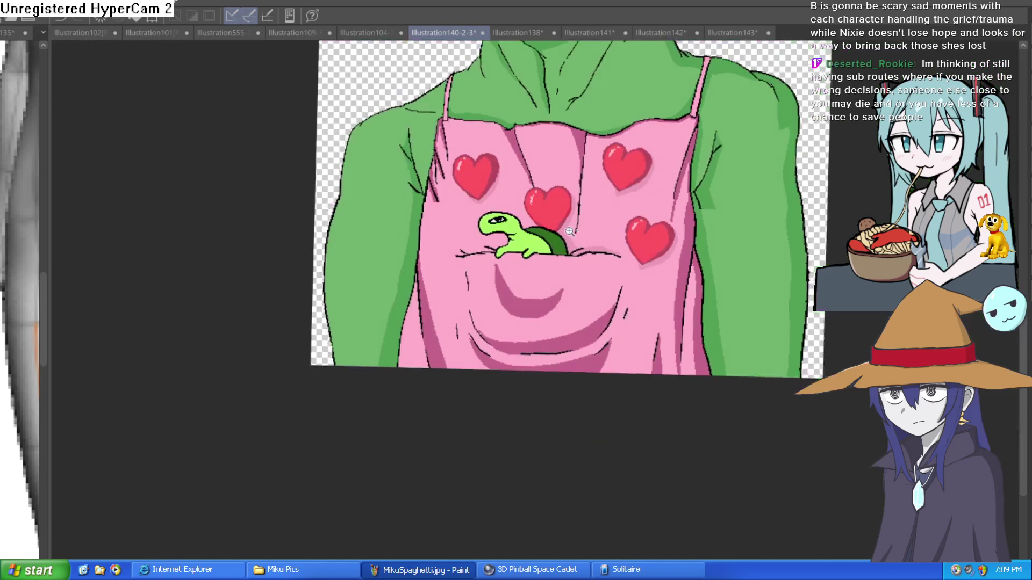
{"action": "left_click_drag", "start_coordinate": [648, 241], "coordinate": [617, 227]}
{"action": "scroll", "coordinate": [535, 260], "scroll_direction": "up", "scroll_amount": 5}
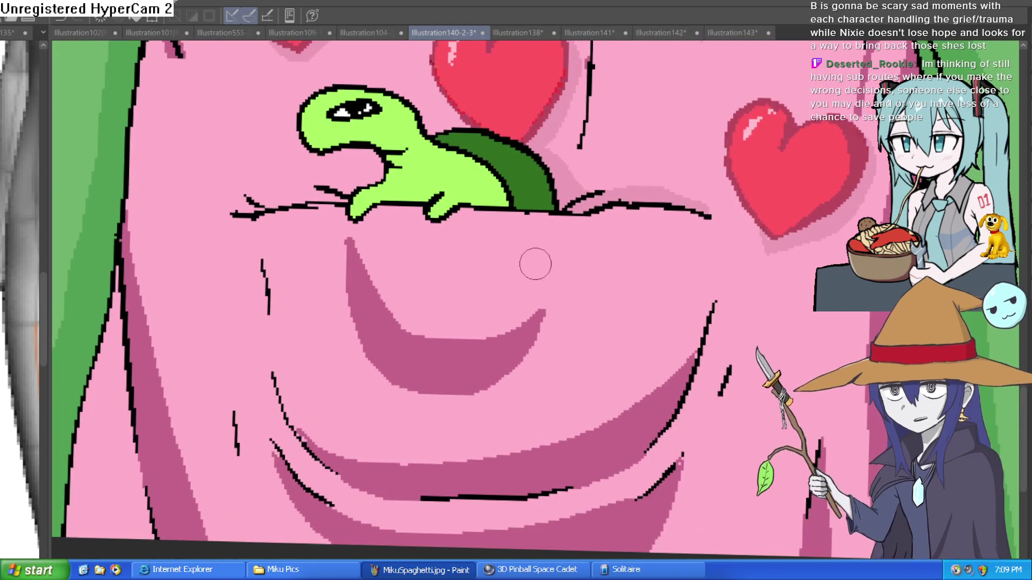
{"action": "scroll", "coordinate": [532, 334], "scroll_direction": "down", "scroll_amount": 2}
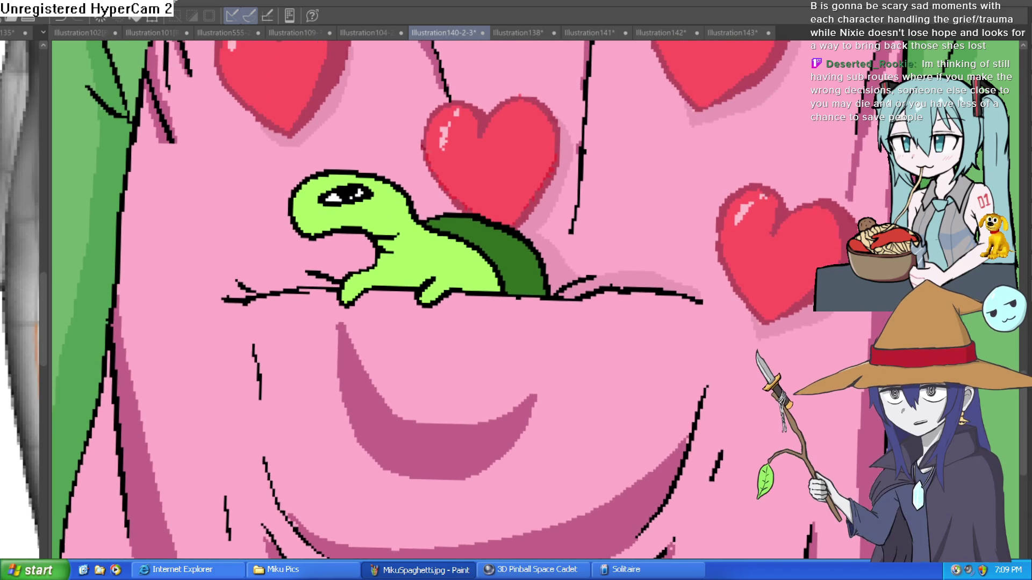
{"action": "scroll", "coordinate": [283, 319], "scroll_direction": "up", "scroll_amount": 5}
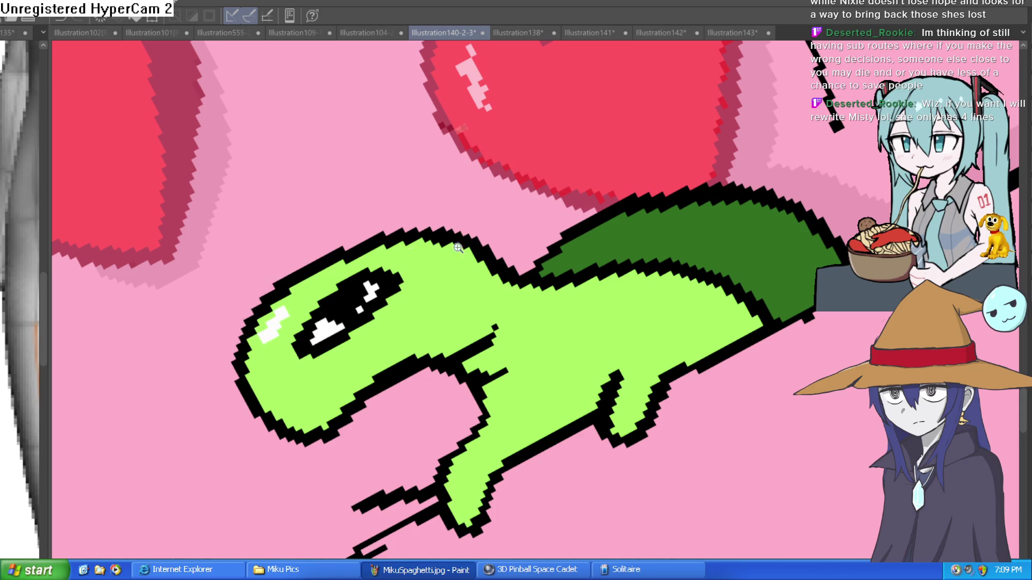
{"action": "scroll", "coordinate": [720, 274], "scroll_direction": "down", "scroll_amount": 5}
{"action": "left_click_drag", "start_coordinate": [719, 274], "coordinate": [654, 220]}
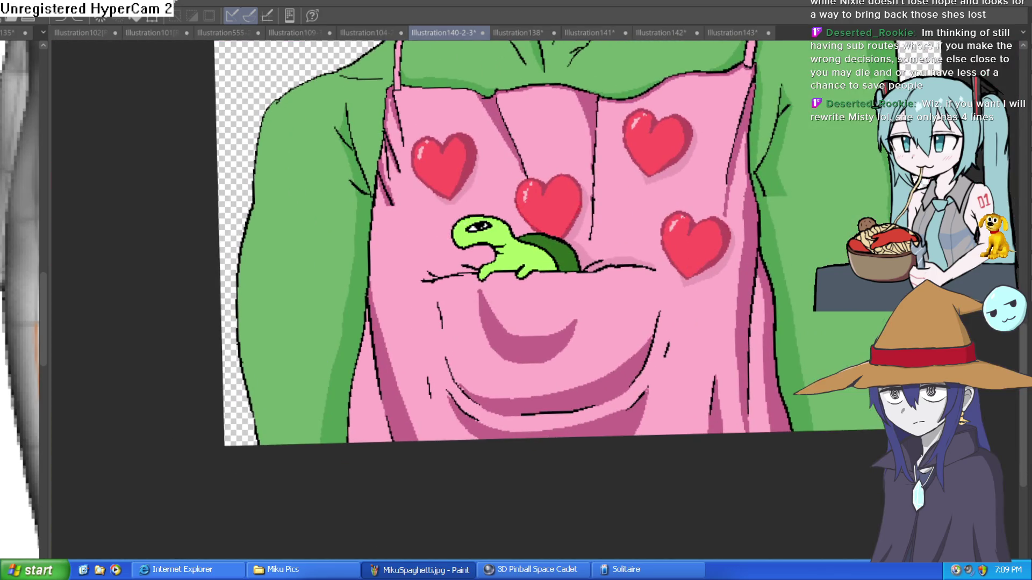
{"action": "left_click", "coordinate": [471, 232]}
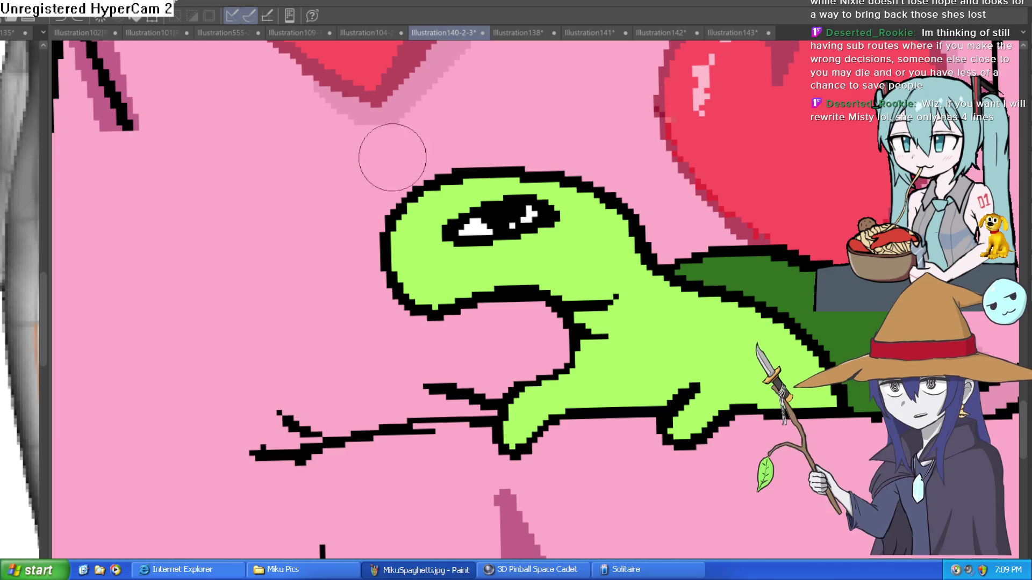
{"action": "key", "text": "ctrl+minus"}
{"action": "key", "text": "ctrl+minus"}
{"action": "key", "text": "ctrl+minus"}
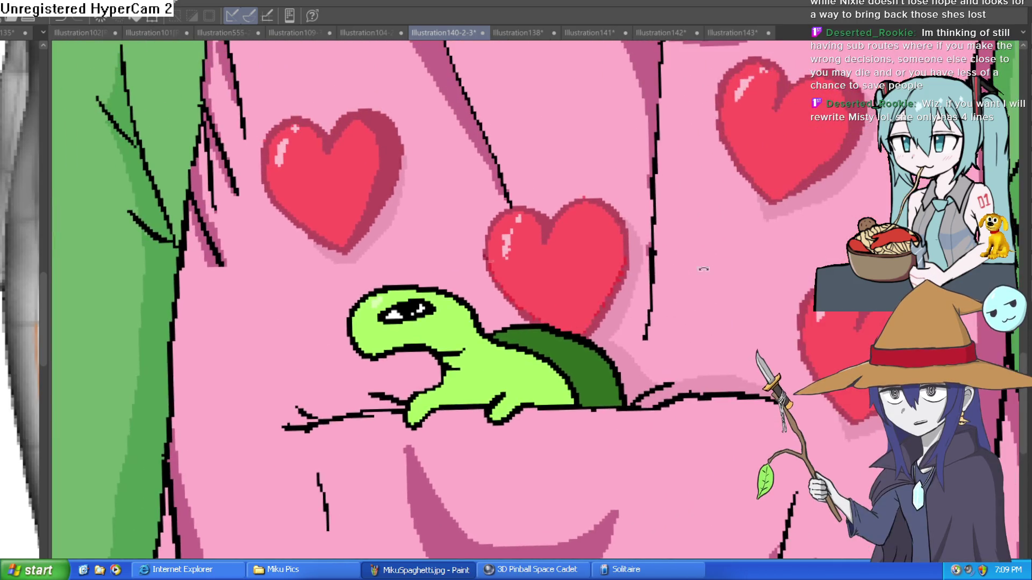
{"action": "key", "text": "ctrl+minus"}
{"action": "key", "text": "ctrl+minus"}
{"action": "key", "text": "ctrl+minus"}
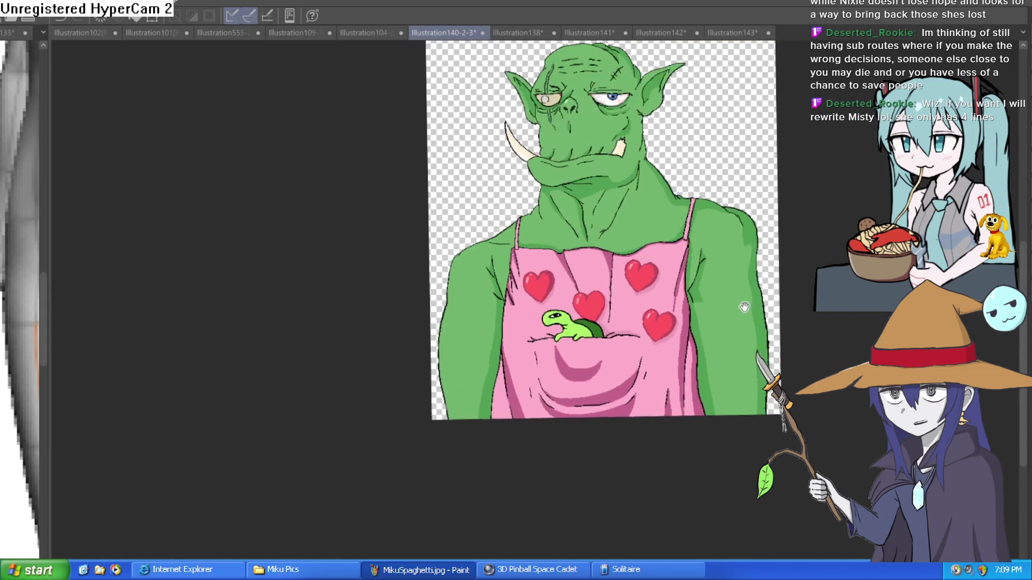
{"action": "left_click_drag", "start_coordinate": [720, 308], "coordinate": [730, 348]}
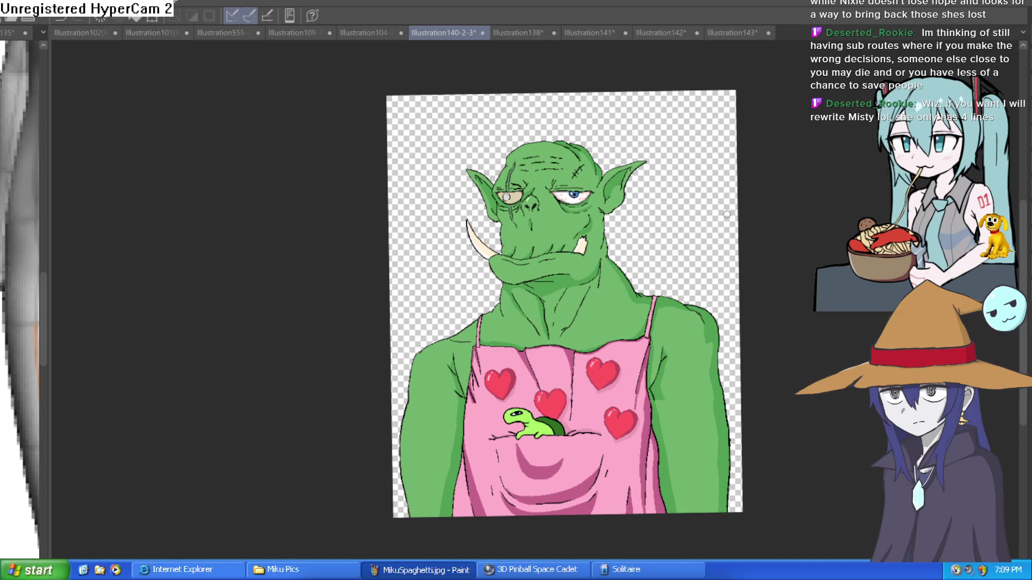
{"action": "key", "text": "ctrl+plus"}
{"action": "key", "text": "ctrl+plus"}
{"action": "mouse_move", "coordinate": [587, 302]}
{"action": "left_mouse_down"}
{"action": "mouse_move", "coordinate": [567, 255]}
{"action": "mouse_move", "coordinate": [578, 309]}
{"action": "mouse_move", "coordinate": [569, 339]}
{"action": "left_mouse_up"}
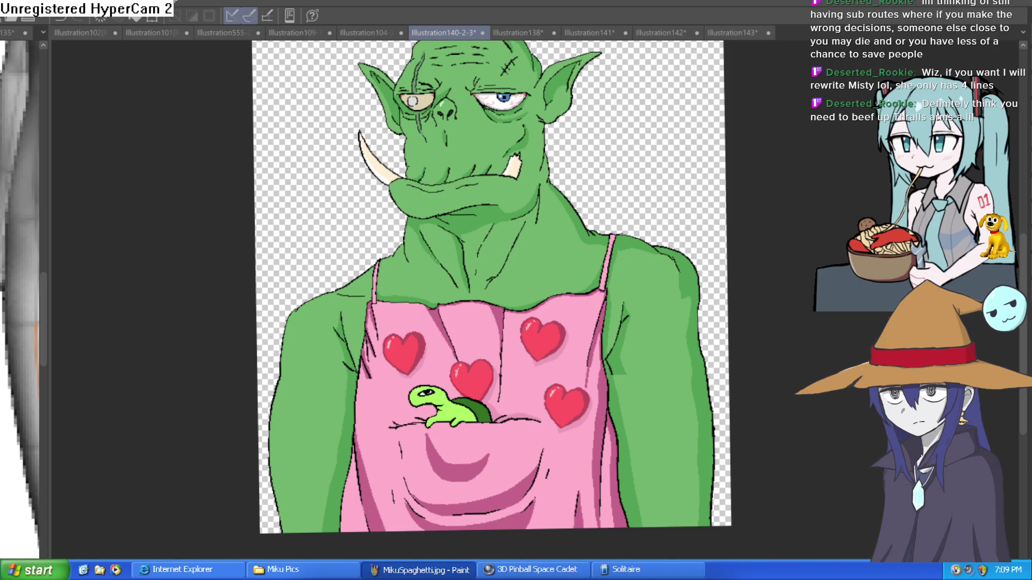
{"action": "key", "text": "alt+Tab"}
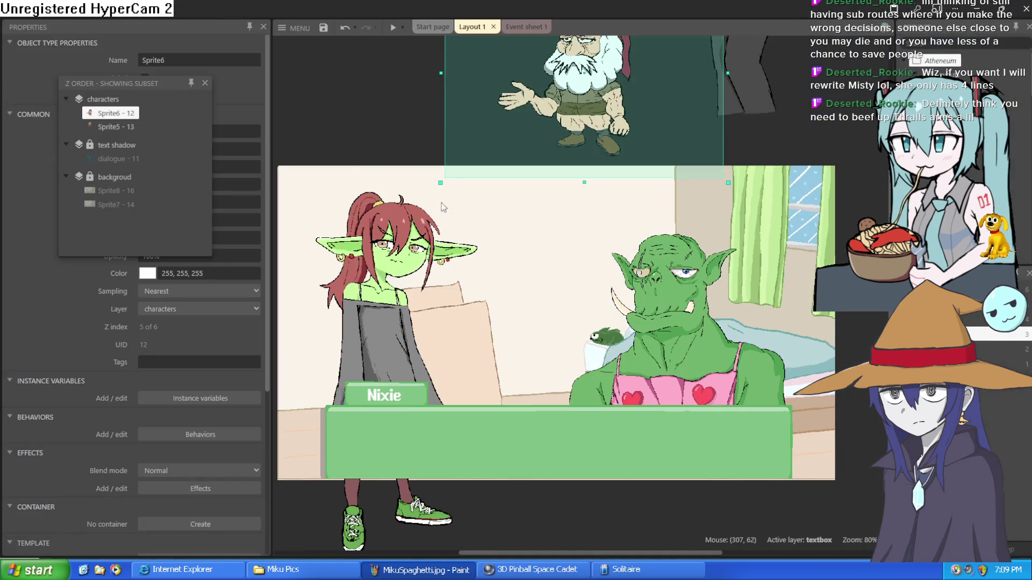
Step: Replace the orc sprite's image with the new taller apron drawing in the Animations Editor
{"action": "double_click", "coordinate": [704, 363]}
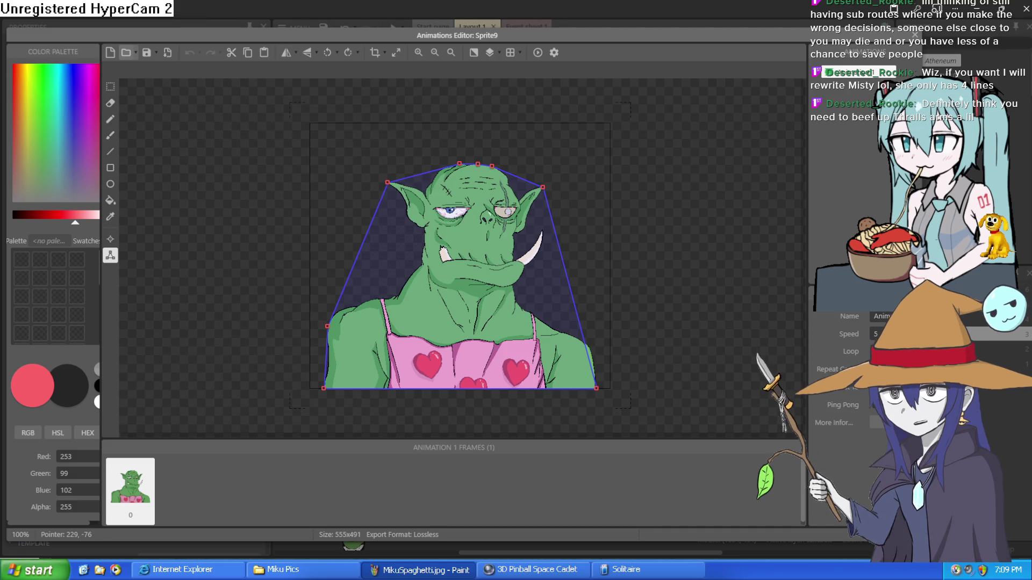
{"action": "key", "text": "ctrl+v"}
{"action": "left_click", "coordinate": [915, 36]}
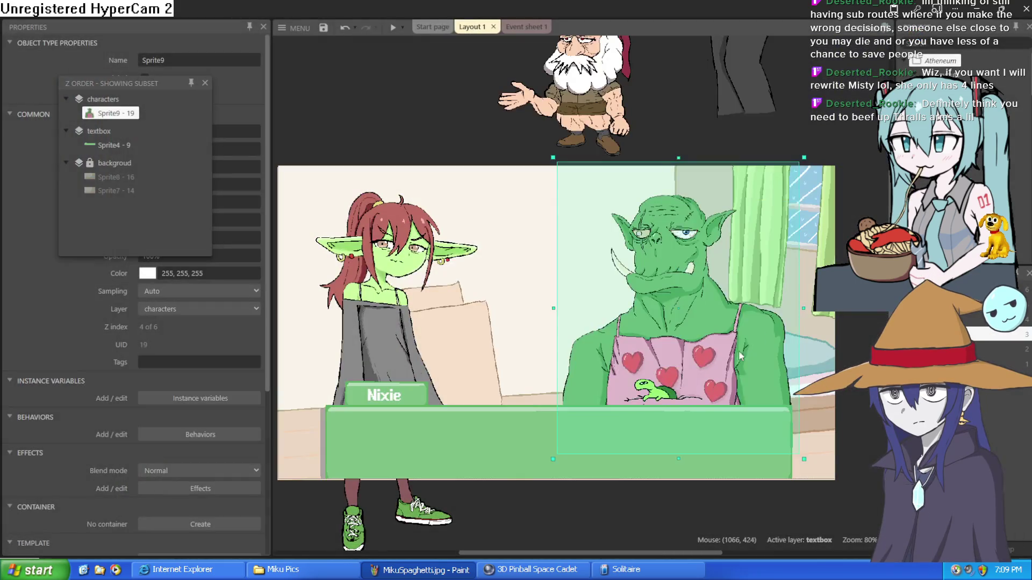
Step: Move the orc sprite slightly down and left beside Nixie, then deselect it
{"action": "left_click_drag", "start_coordinate": [738, 300], "coordinate": [730, 322]}
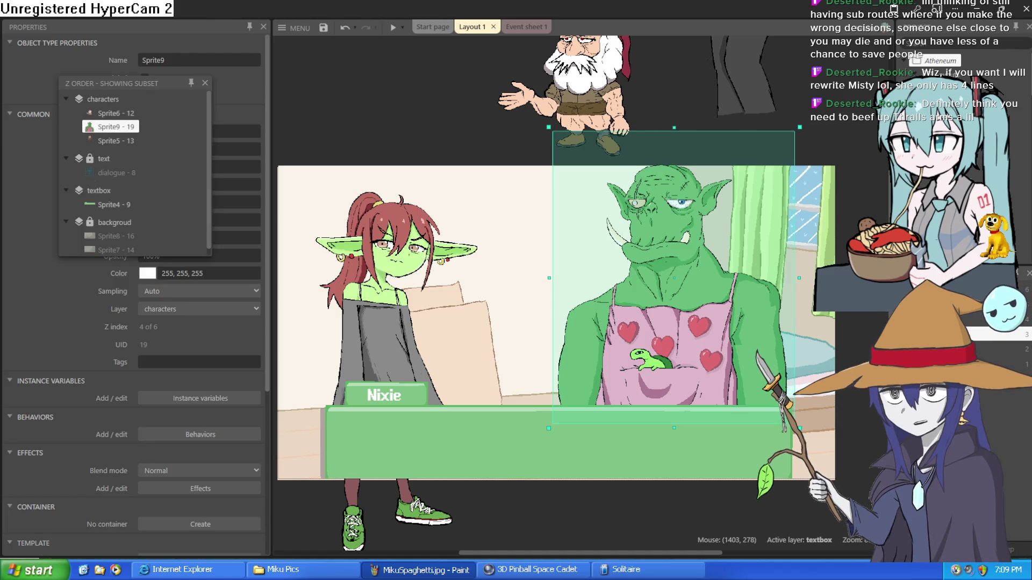
{"action": "left_click", "coordinate": [655, 86]}
{"action": "left_click", "coordinate": [393, 27]}
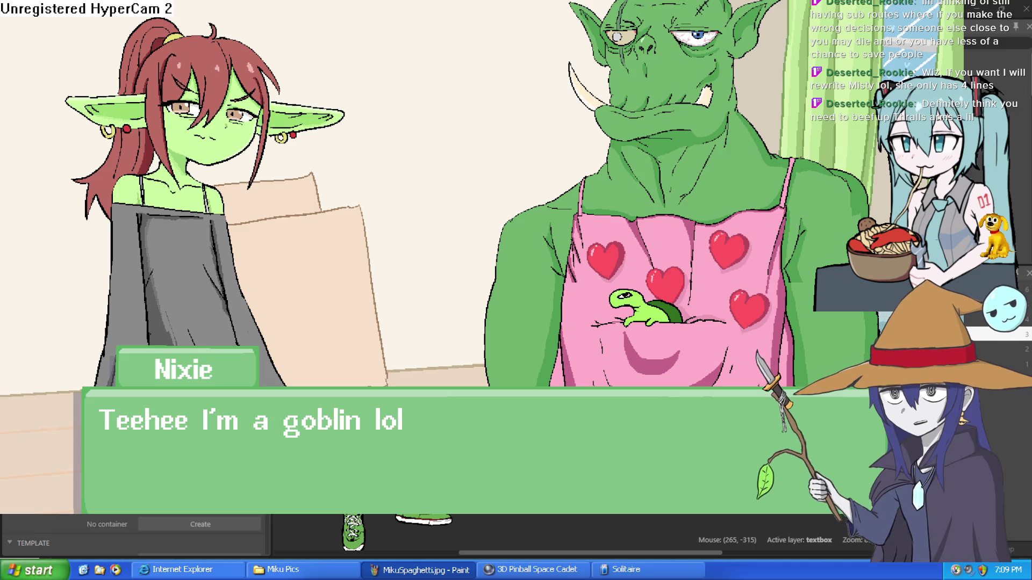
Step: Advance through Nixie's and Moira's lines until Moira asks 'Nixie, wheres my Gobreos?'
{"action": "left_click", "coordinate": [729, 262]}
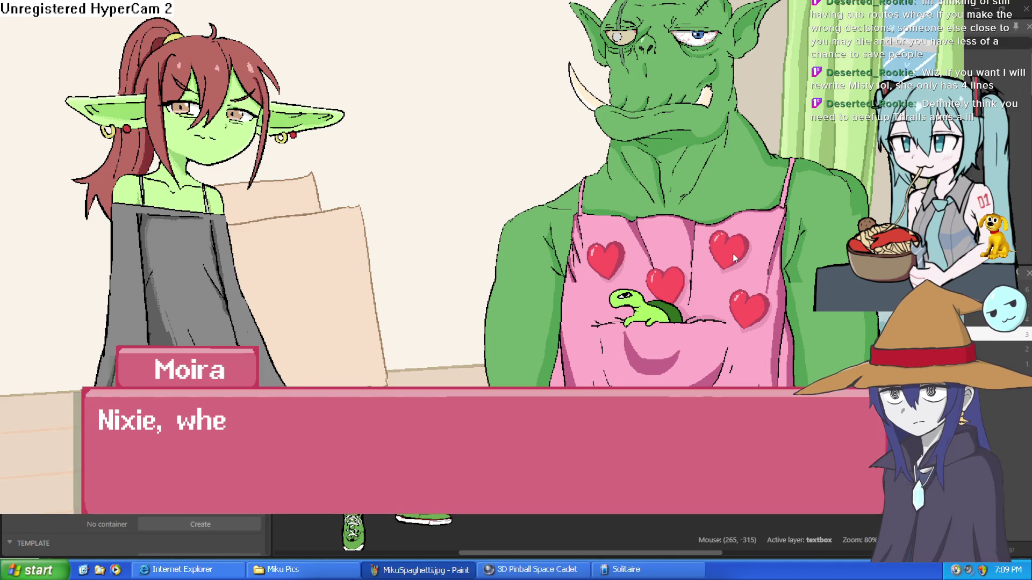
{"action": "left_click", "coordinate": [728, 259]}
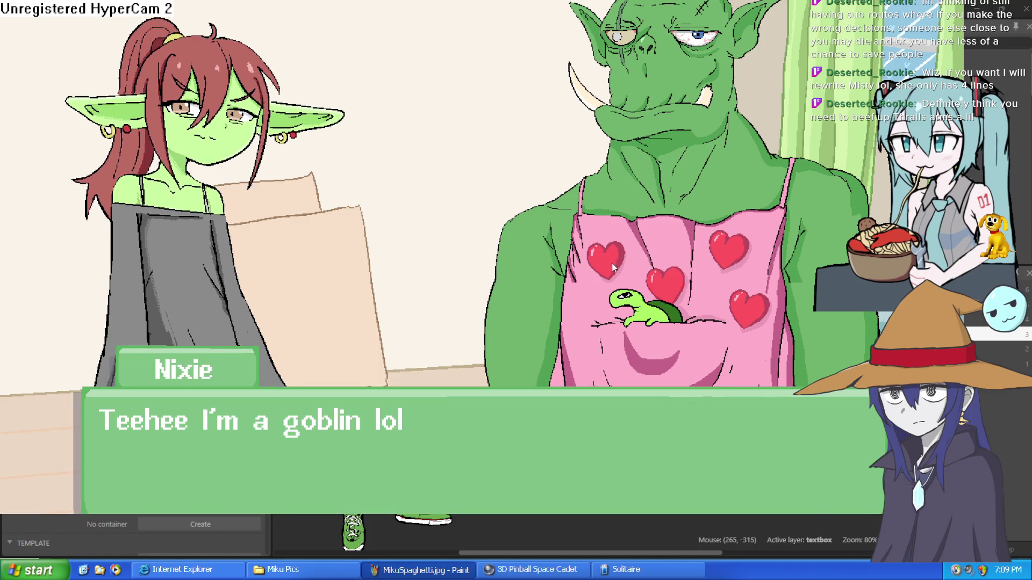
{"action": "left_click", "coordinate": [599, 274]}
{"action": "left_click", "coordinate": [591, 283]}
{"action": "left_click", "coordinate": [579, 296]}
{"action": "left_click", "coordinate": [578, 298]}
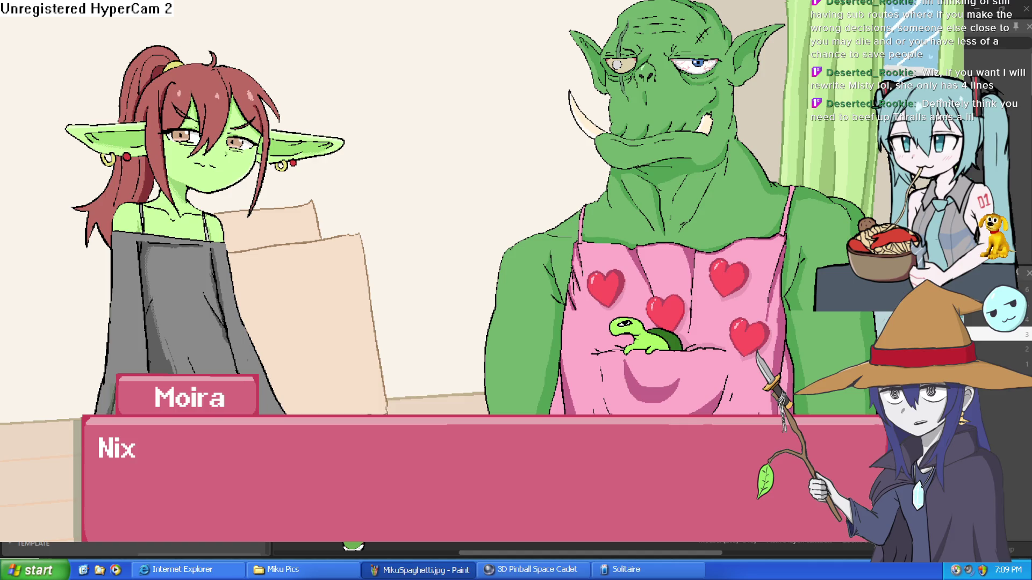
Step: Exit fullscreen with Esc so the preview is windowed, then replay Moira's current line
{"action": "key", "text": "Escape"}
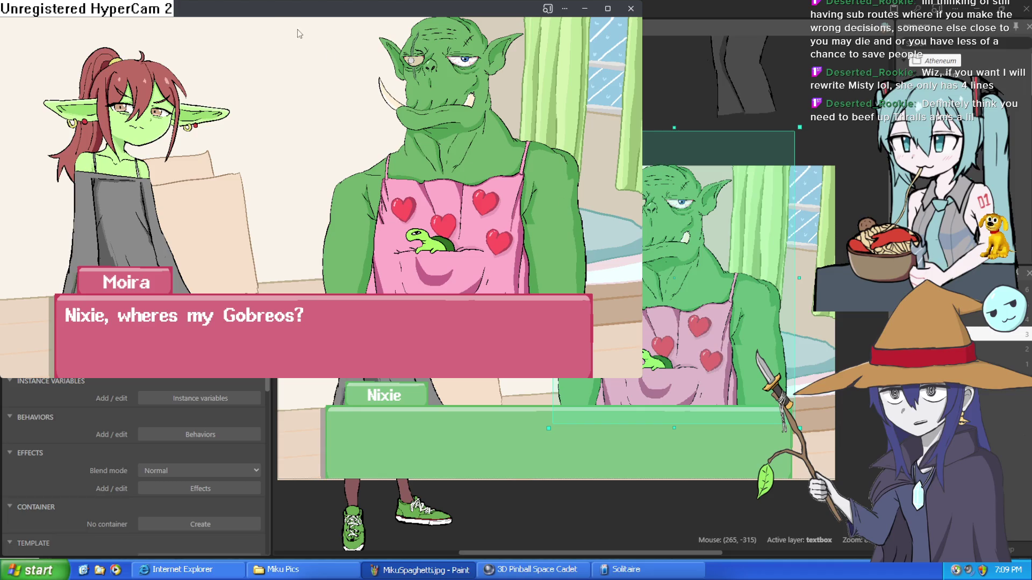
{"action": "left_click", "coordinate": [251, 38]}
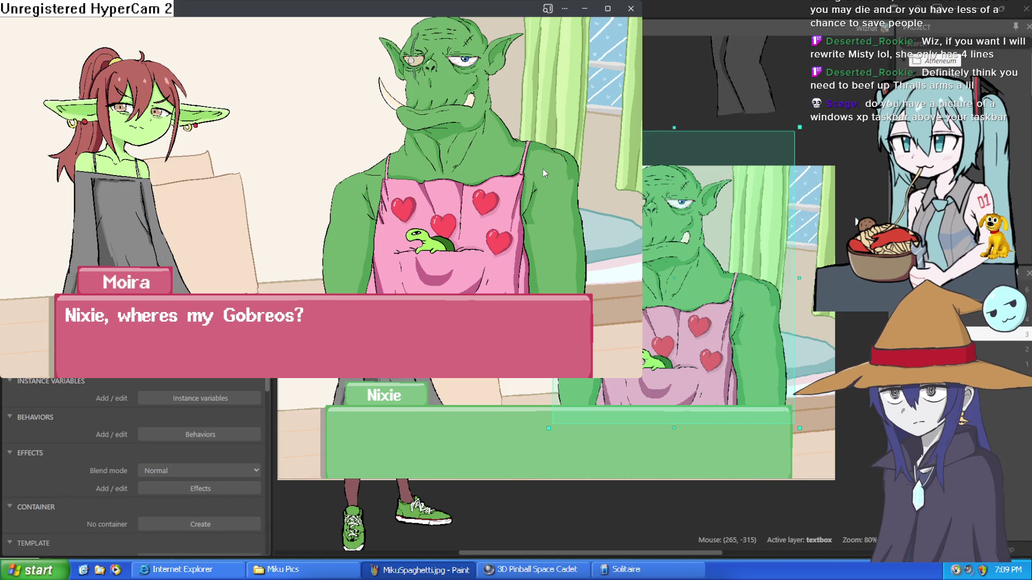
Step: Toggle the preview fullscreen with F11 and back, minimize it, and switch to Clip Studio Paint
{"action": "key", "text": "F11"}
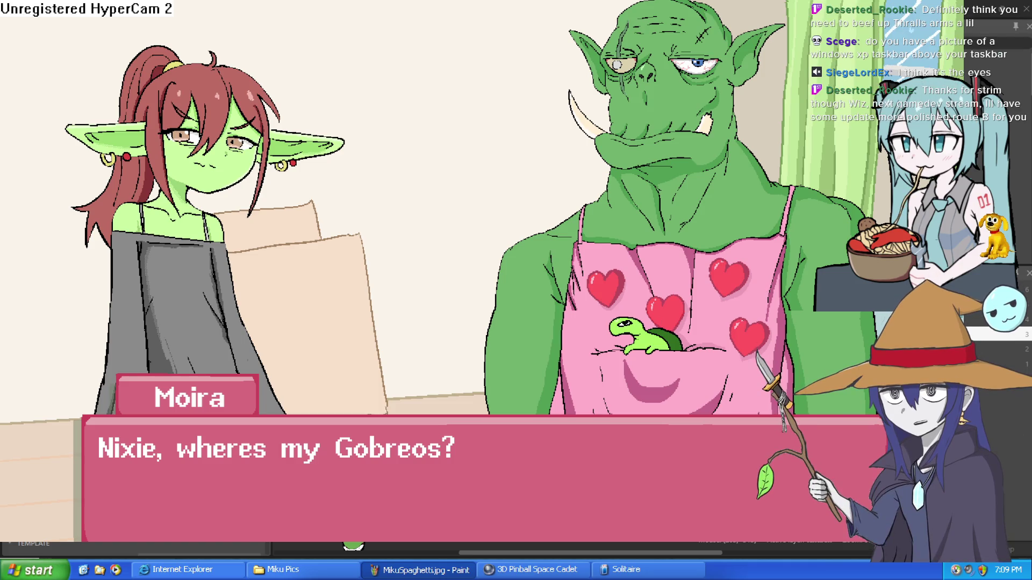
{"action": "key", "text": "F11"}
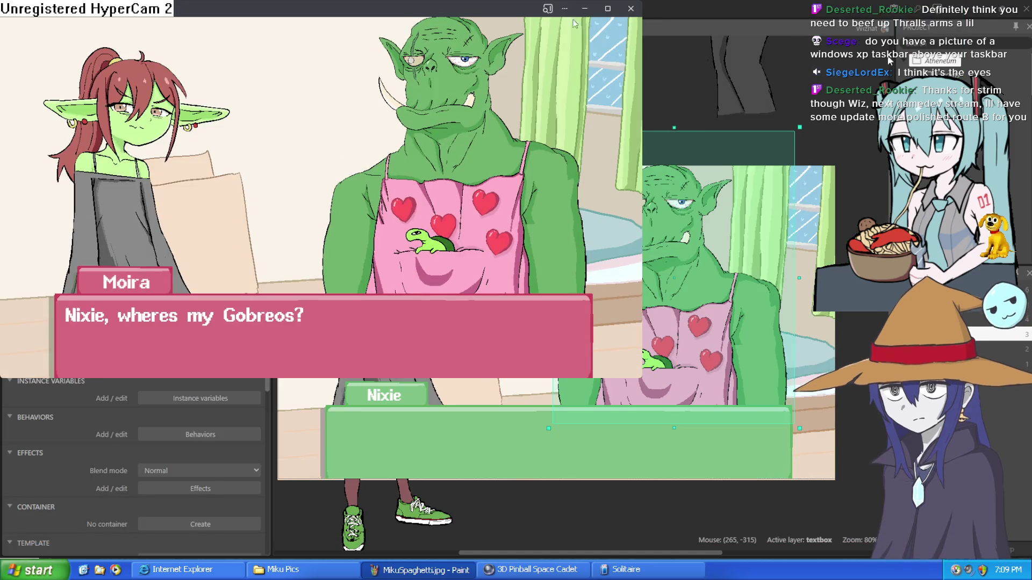
{"action": "left_click", "coordinate": [585, 9]}
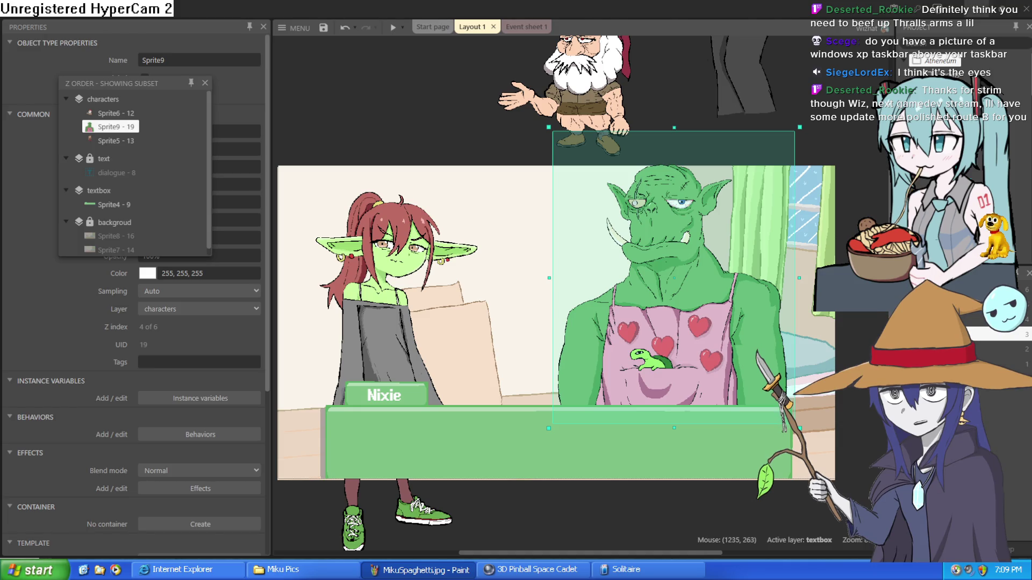
{"action": "key", "text": "alt+Tab"}
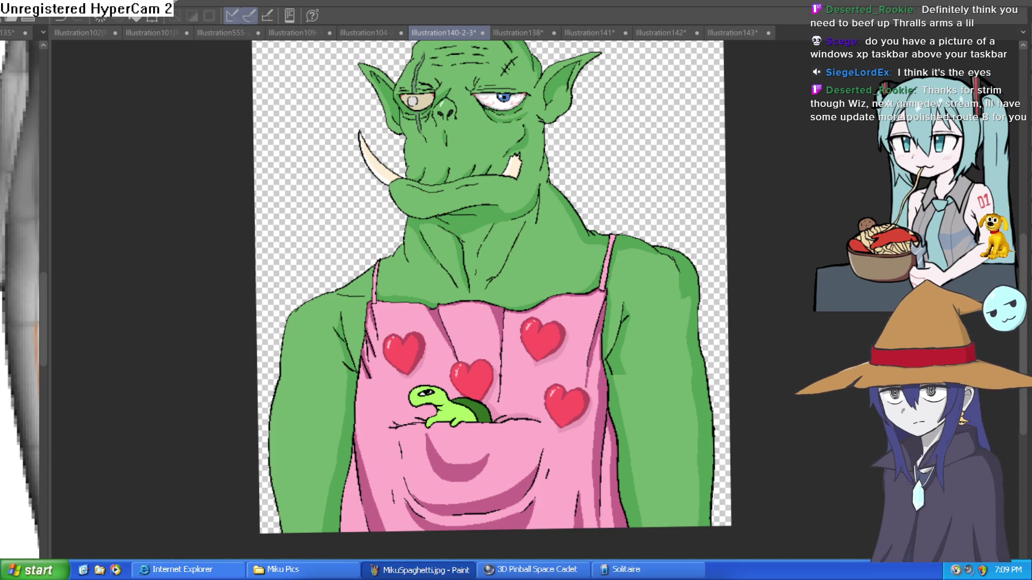
Step: Press Super+D to hide Clip Studio Paint and reveal the desktop
{"action": "key", "text": "super+d"}
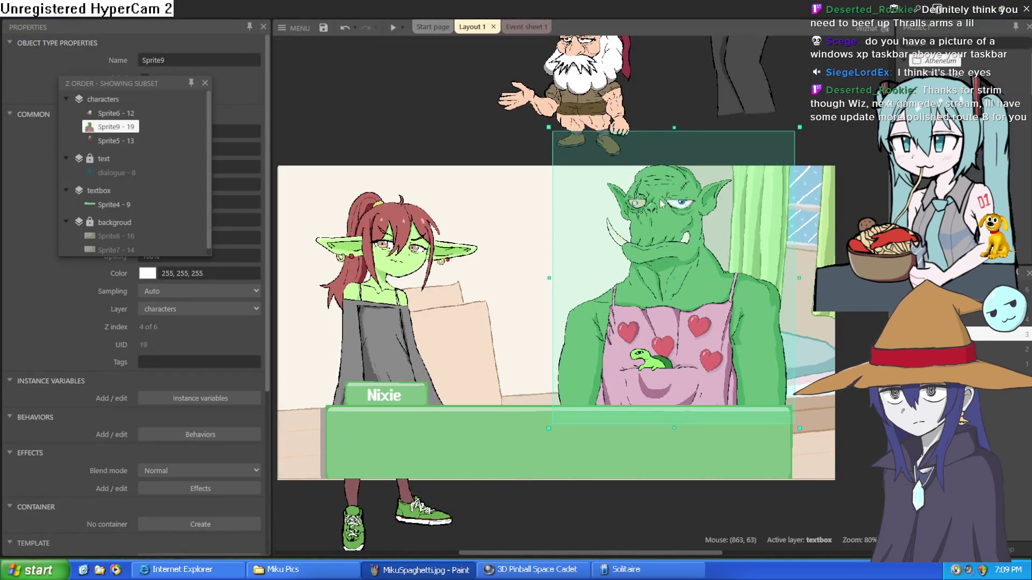
Step: Zoom the layout to about 415% on the orc's face, then pan to the area above it
{"action": "scroll", "coordinate": [699, 186], "scroll_direction": "up", "scroll_amount": 1}
{"action": "scroll", "coordinate": [700, 188], "scroll_direction": "up", "scroll_amount": 10}
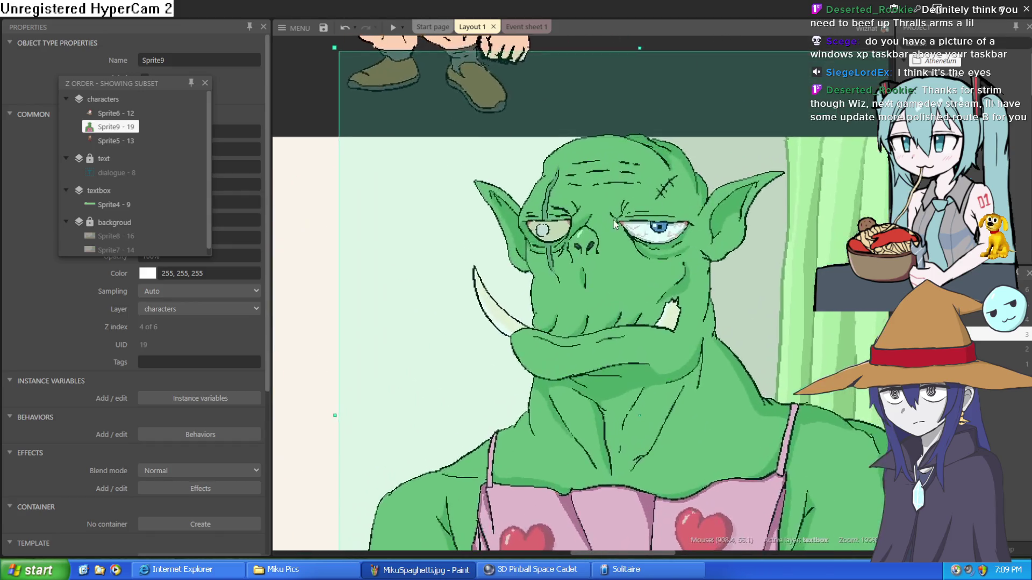
{"action": "scroll", "coordinate": [574, 249], "scroll_direction": "down", "scroll_amount": 5}
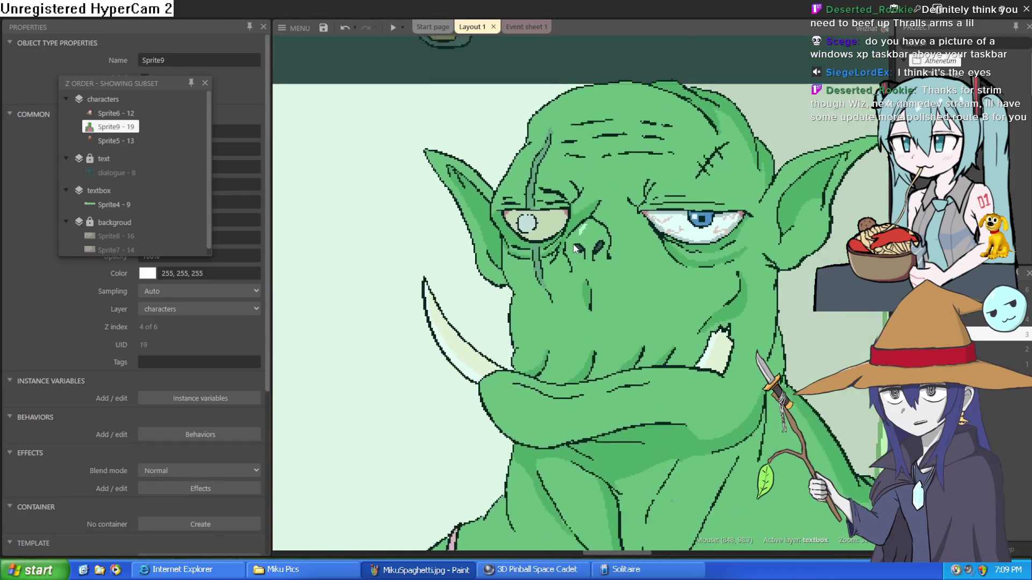
{"action": "scroll", "coordinate": [685, 237], "scroll_direction": "up", "scroll_amount": 5}
{"action": "scroll", "coordinate": [685, 237], "scroll_direction": "down", "scroll_amount": 3}
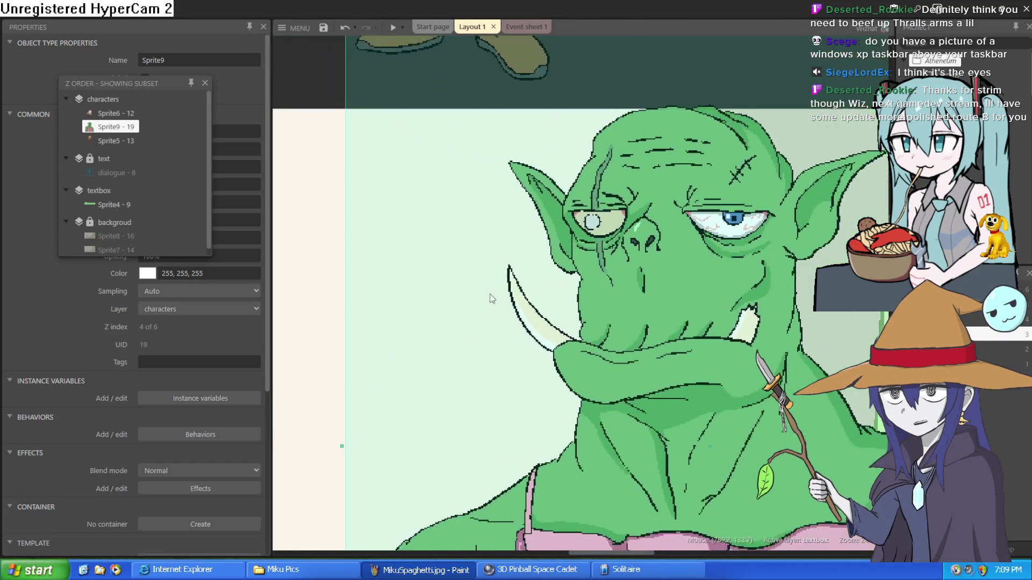
{"action": "scroll", "coordinate": [428, 239], "scroll_direction": "down", "scroll_amount": 1}
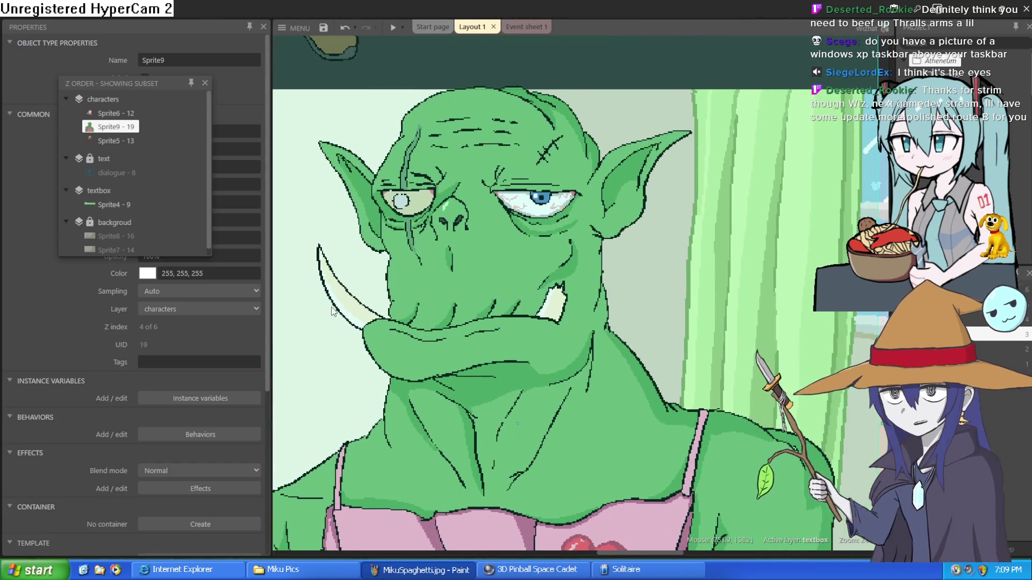
{"action": "scroll", "coordinate": [532, 291], "scroll_direction": "up", "scroll_amount": 4}
{"action": "scroll", "coordinate": [532, 291], "scroll_direction": "up", "scroll_amount": 2}
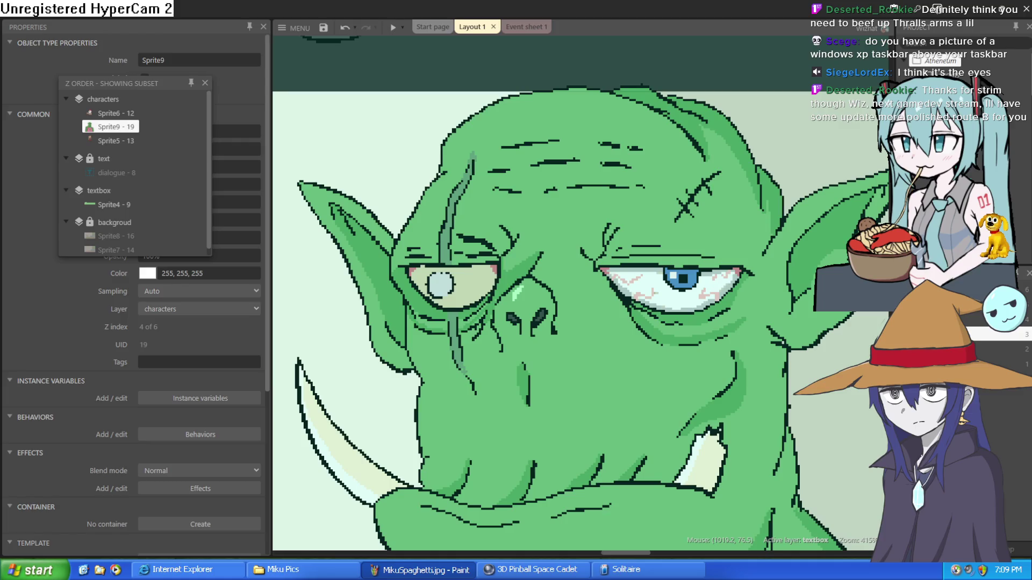
{"action": "mouse_move", "coordinate": [683, 72]}
{"action": "left_mouse_down"}
{"action": "mouse_move", "coordinate": [699, 246]}
{"action": "mouse_move", "coordinate": [657, 329]}
{"action": "left_mouse_up"}
{"action": "left_click", "coordinate": [682, 111]}
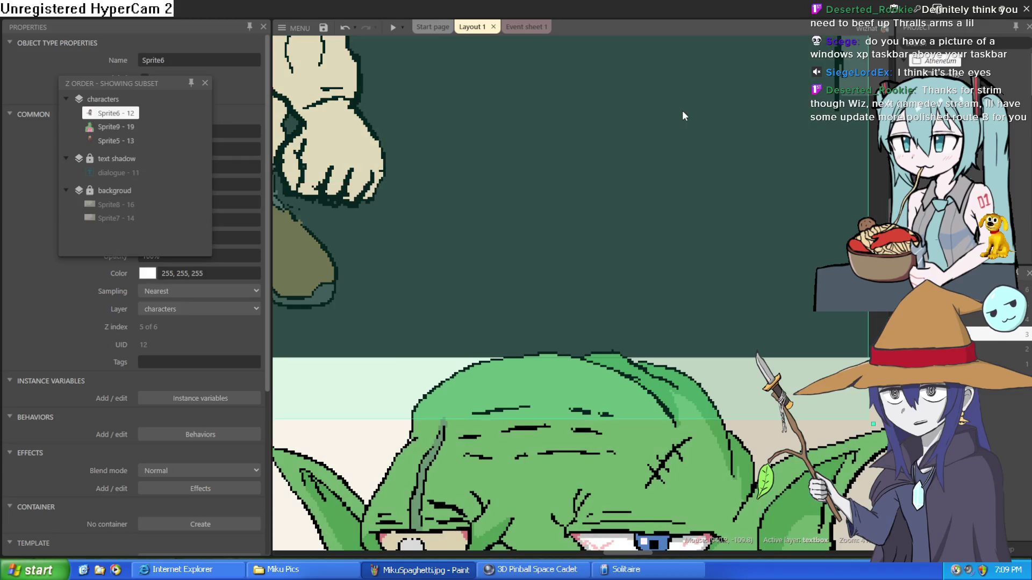
{"action": "scroll", "coordinate": [685, 107], "scroll_direction": "down", "scroll_amount": 3}
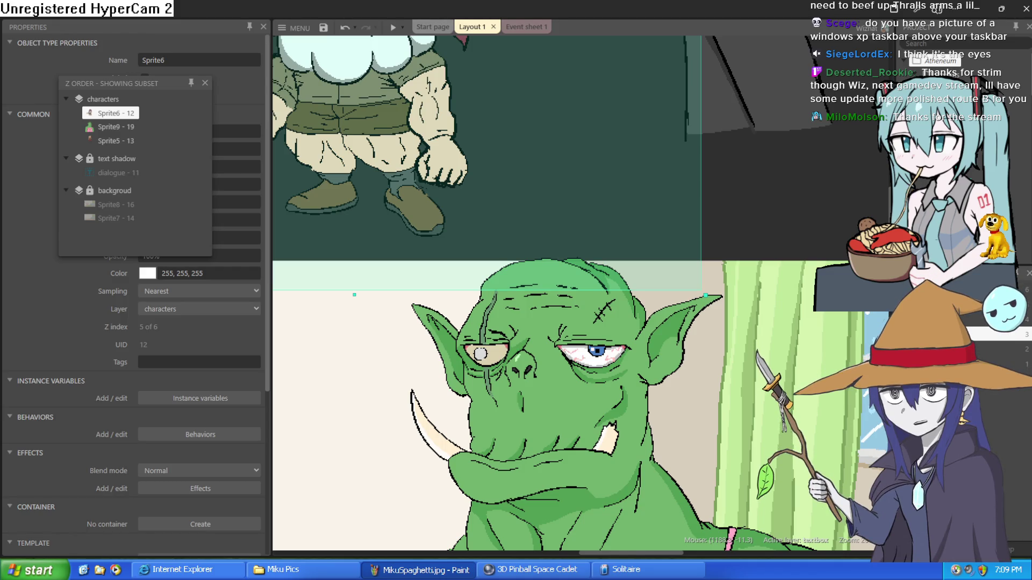
{"action": "scroll", "coordinate": [608, 333], "scroll_direction": "down", "scroll_amount": 5}
Step: Zoom out to bring the old-man Sprite6 into view and nudge it up and left
{"action": "scroll", "coordinate": [714, 234], "scroll_direction": "down", "scroll_amount": 5}
{"action": "scroll", "coordinate": [679, 265], "scroll_direction": "up", "scroll_amount": 2}
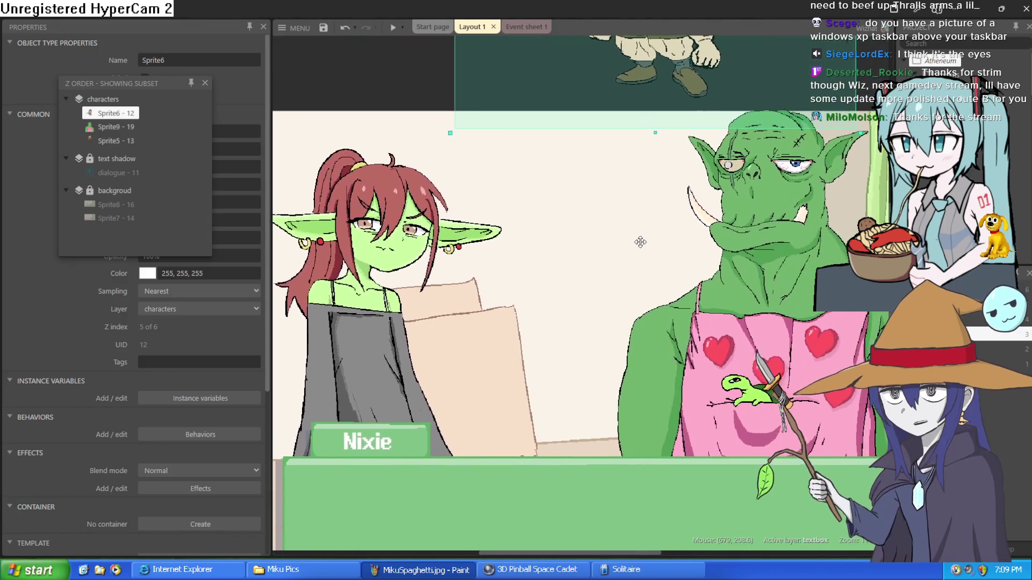
{"action": "scroll", "coordinate": [641, 241], "scroll_direction": "down", "scroll_amount": 2}
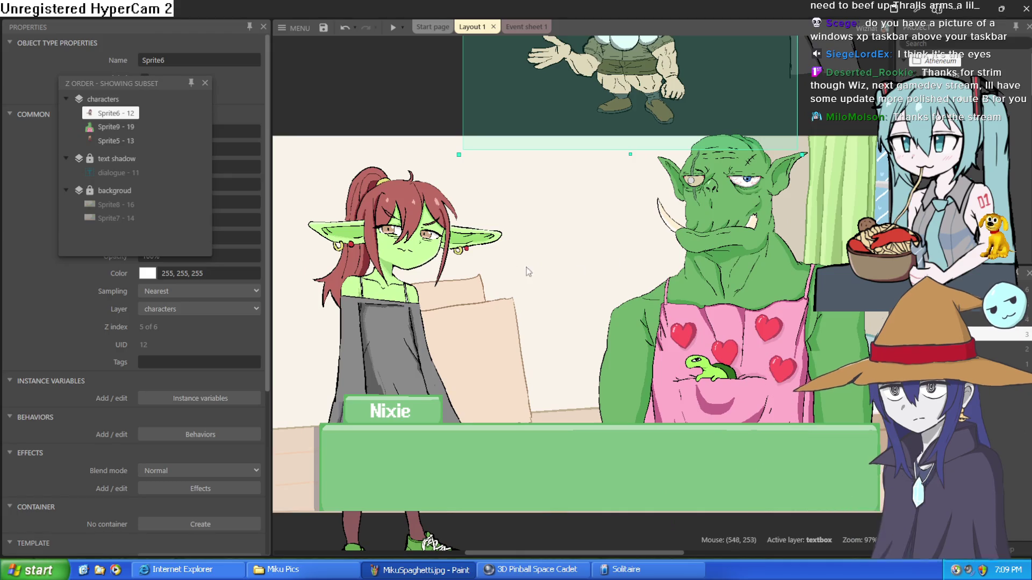
{"action": "scroll", "coordinate": [527, 269], "scroll_direction": "up", "scroll_amount": 8}
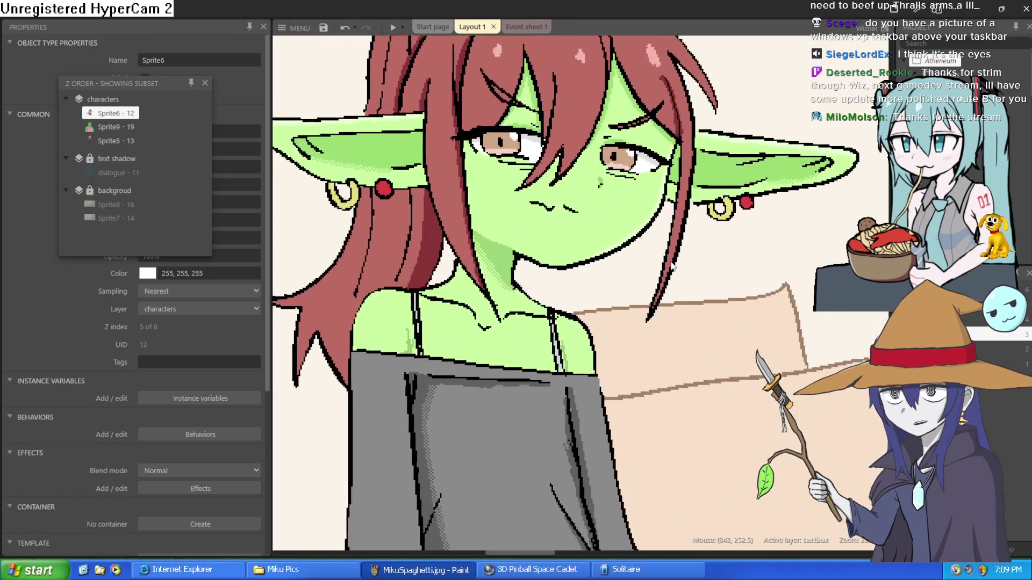
{"action": "scroll", "coordinate": [672, 265], "scroll_direction": "down", "scroll_amount": 5}
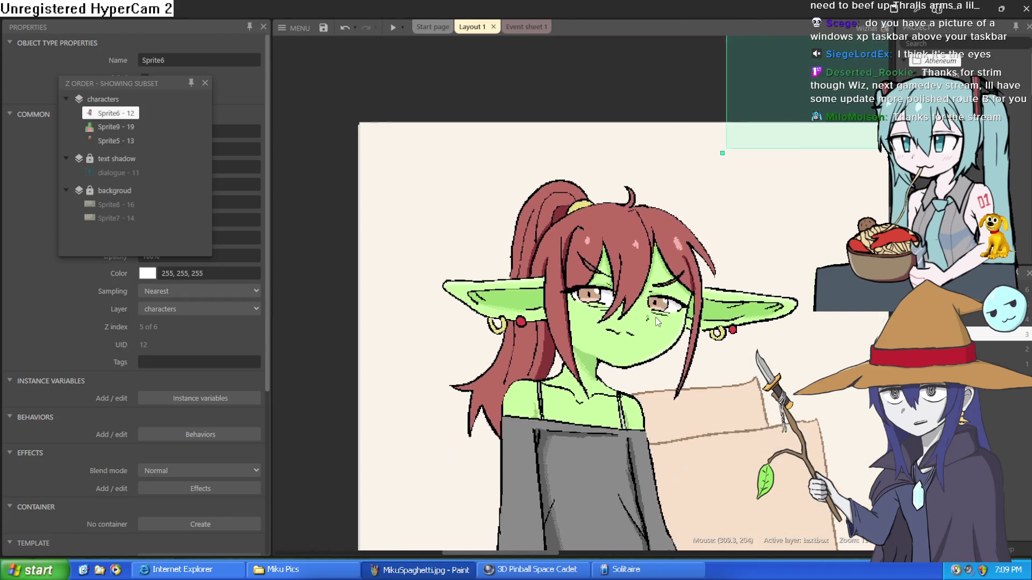
{"action": "scroll", "coordinate": [657, 321], "scroll_direction": "down", "scroll_amount": 5}
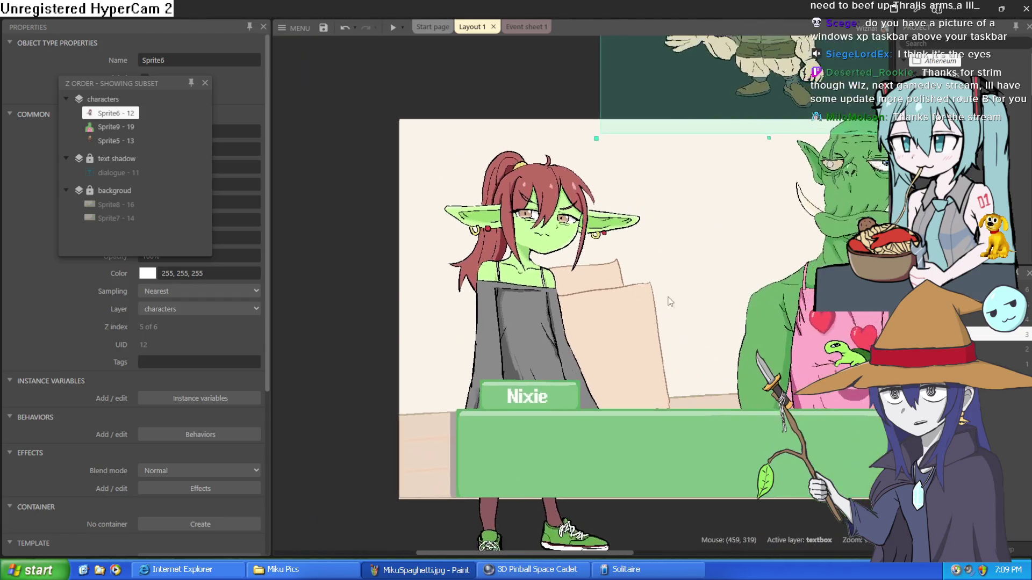
{"action": "mouse_move", "coordinate": [671, 301]}
{"action": "left_mouse_down"}
{"action": "mouse_move", "coordinate": [565, 290]}
{"action": "mouse_move", "coordinate": [516, 339]}
{"action": "mouse_move", "coordinate": [518, 354]}
{"action": "mouse_move", "coordinate": [524, 324]}
{"action": "mouse_move", "coordinate": [512, 369]}
{"action": "left_mouse_up"}
{"action": "mouse_move", "coordinate": [658, 164]}
{"action": "left_mouse_down"}
{"action": "mouse_move", "coordinate": [650, 147]}
{"action": "mouse_move", "coordinate": [615, 139]}
{"action": "left_mouse_up"}
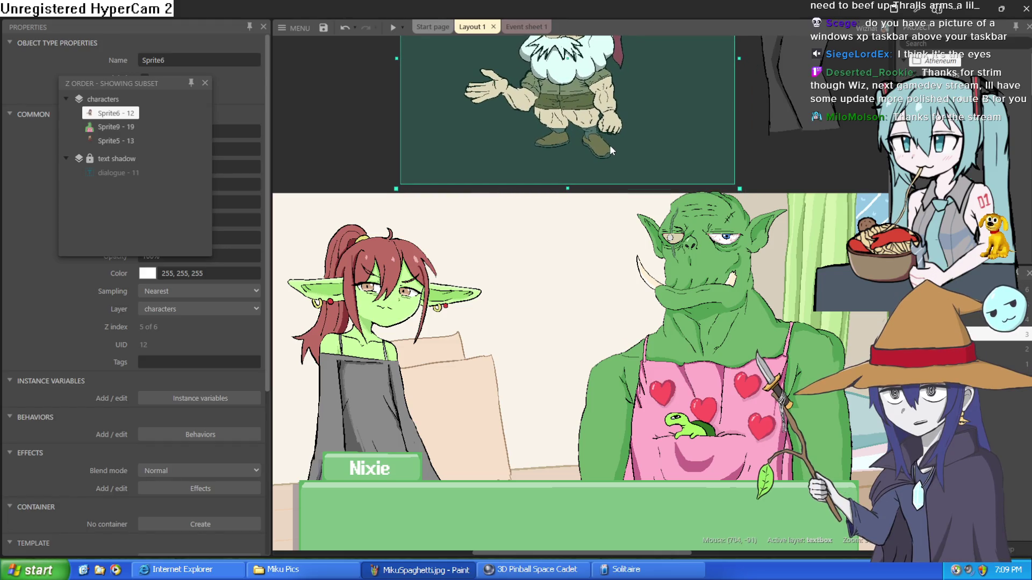